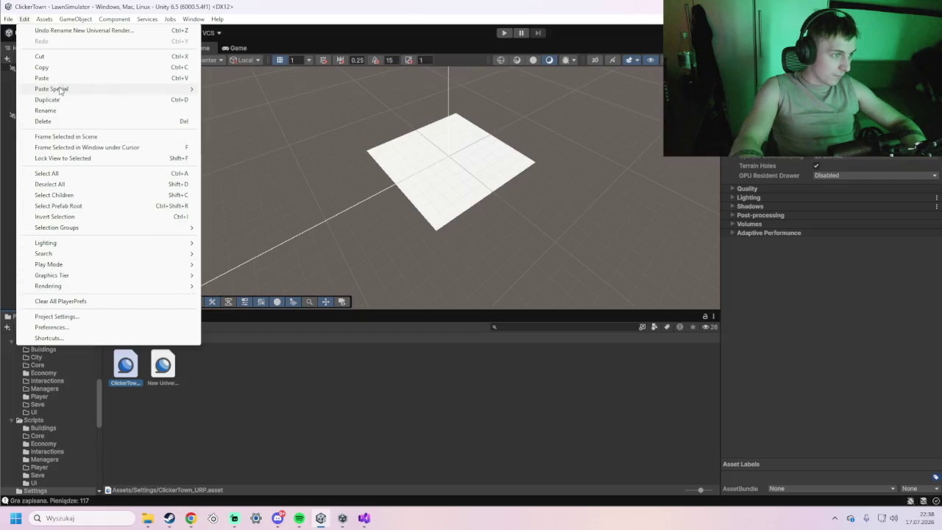
Set ClickerTown_URP as the Graphics Default Render Pipeline and confirm the change
left_click(75, 317)
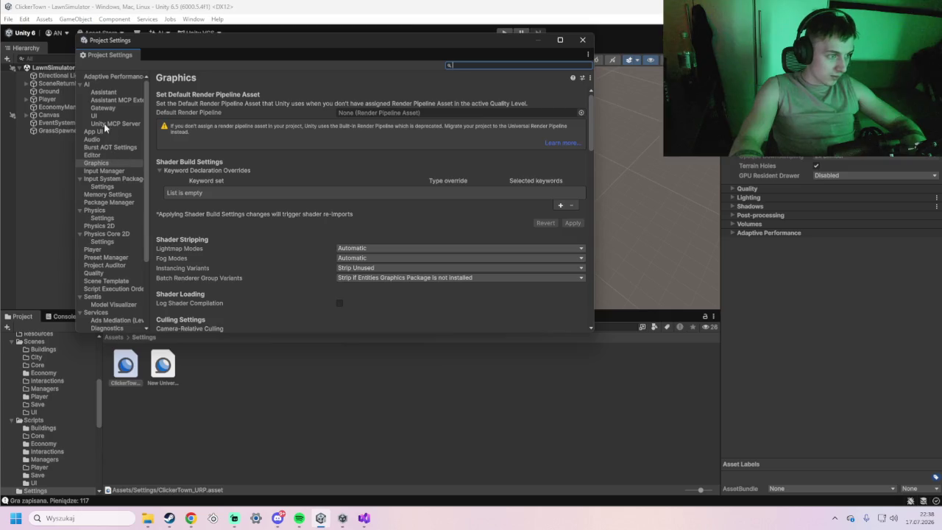
left_click(106, 165)
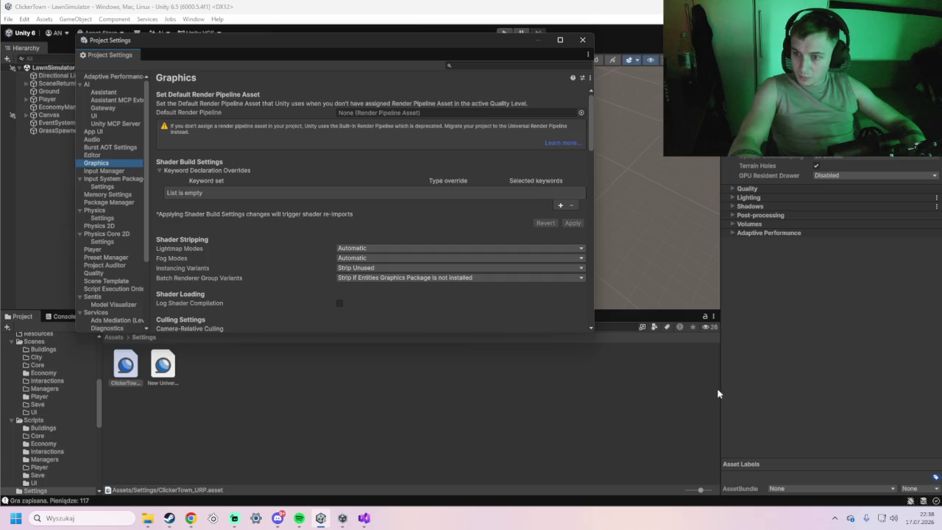
left_click_drag(128, 361, 379, 120)
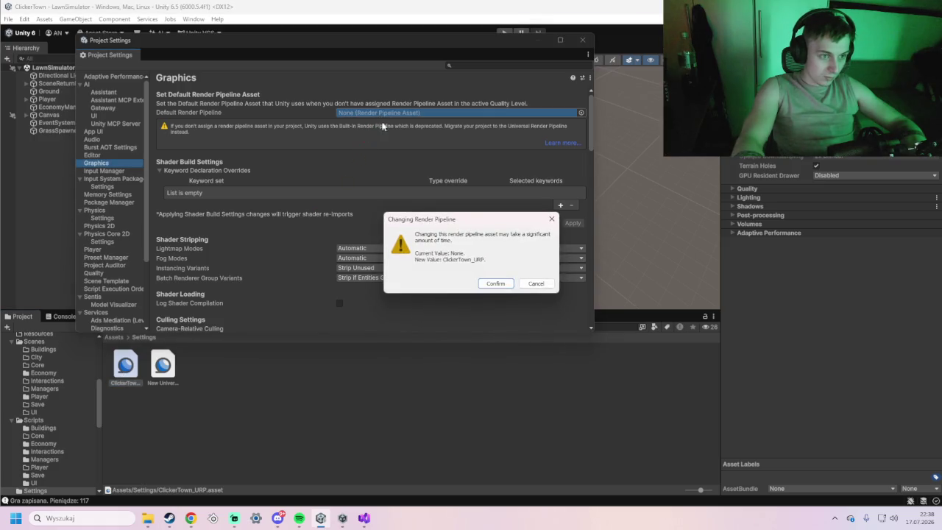
left_click(499, 284)
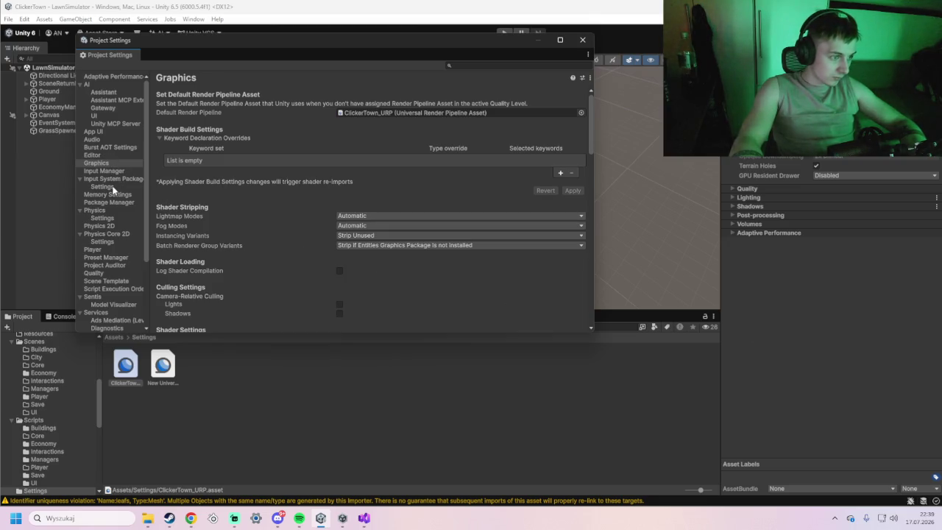
scroll(114, 174, "down", 5)
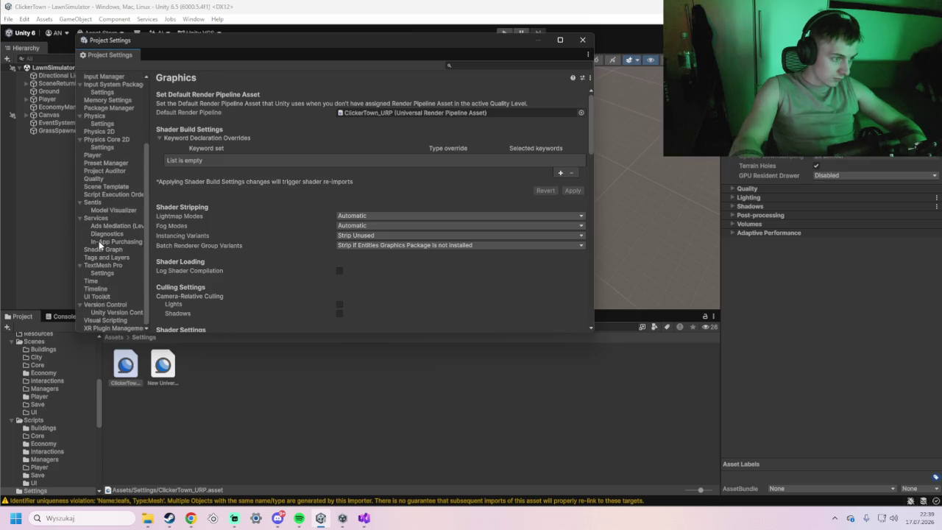
scroll(114, 261, "up", 5)
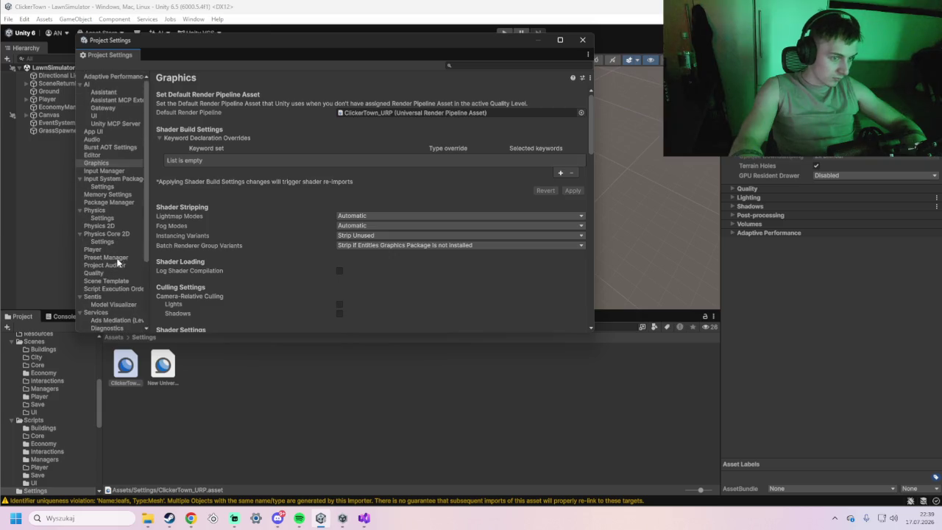
scroll(242, 240, "down", 6)
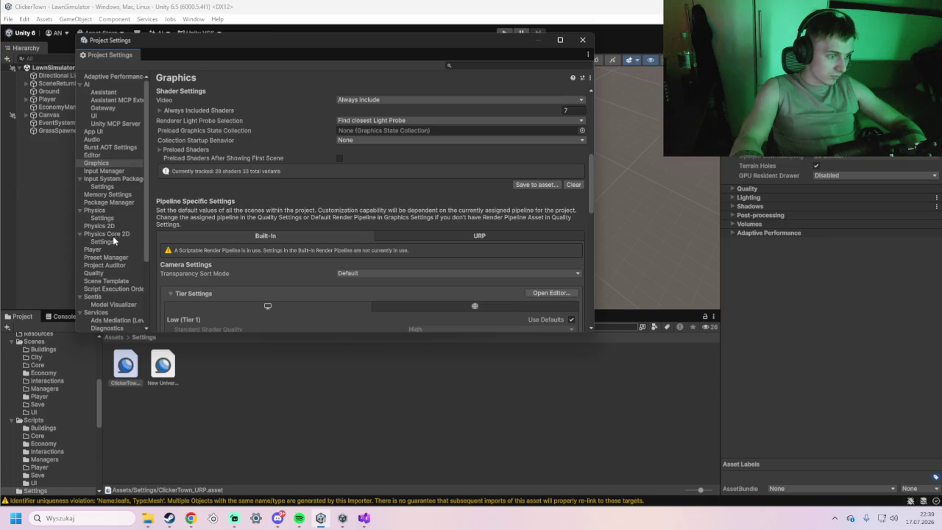
scroll(302, 228, "down", 1)
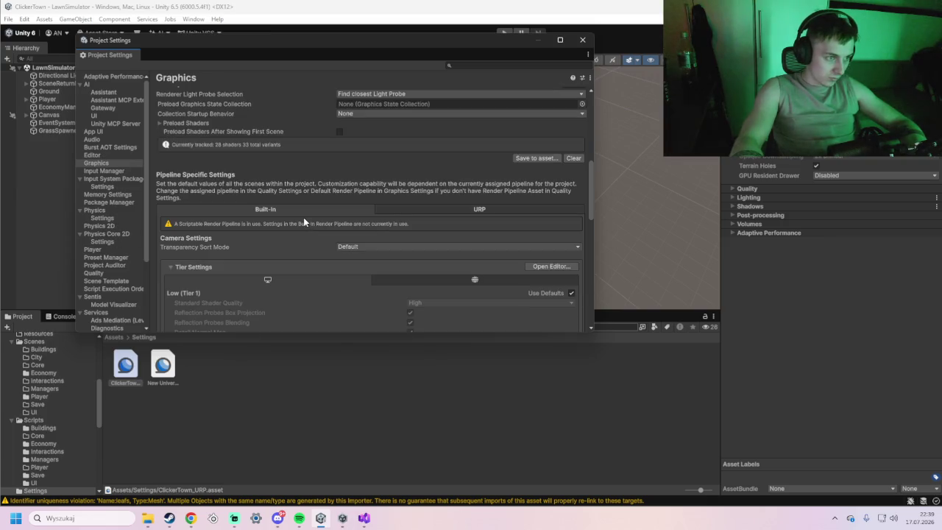
scroll(303, 217, "down", 15)
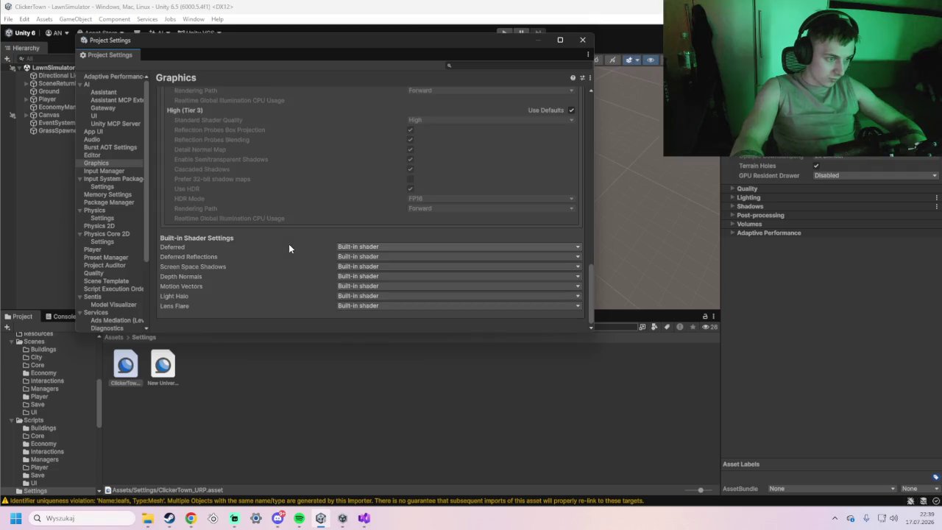
scroll(114, 294, "down", 4)
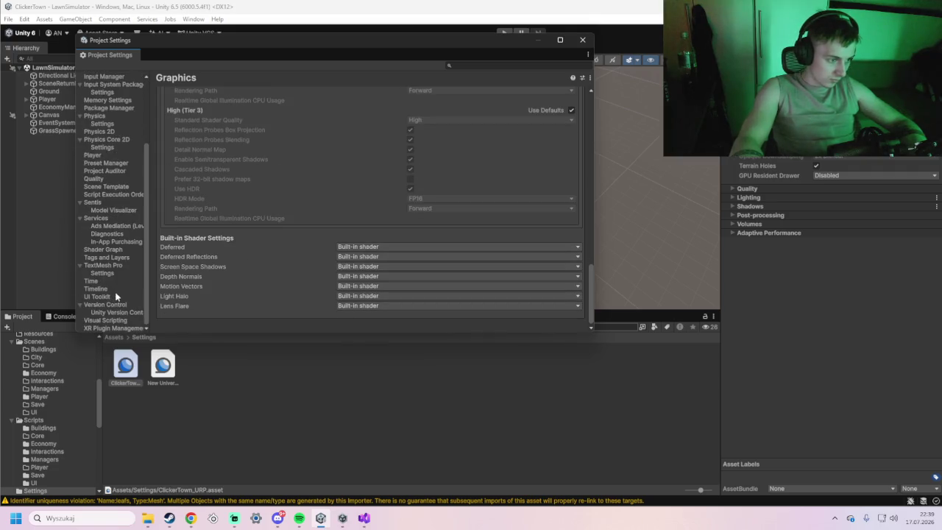
scroll(112, 318, "up", 4)
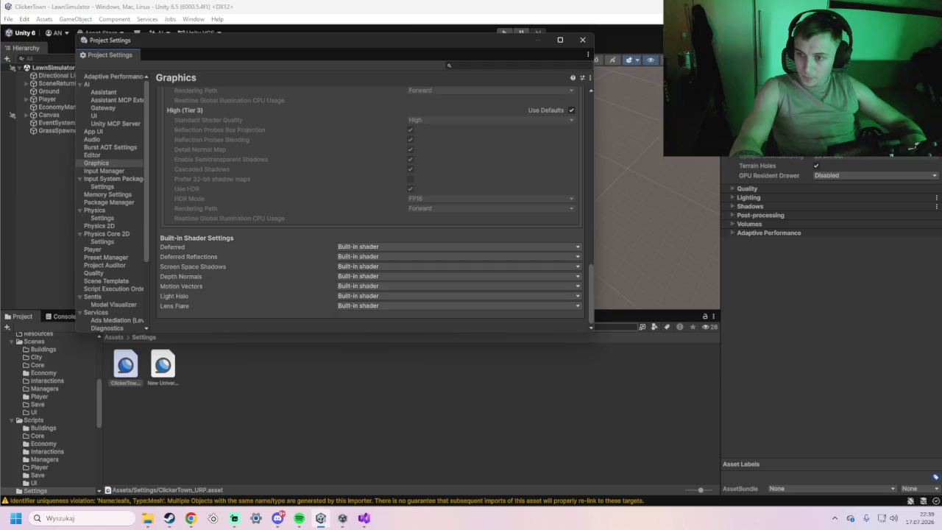
key("alt+Tab")
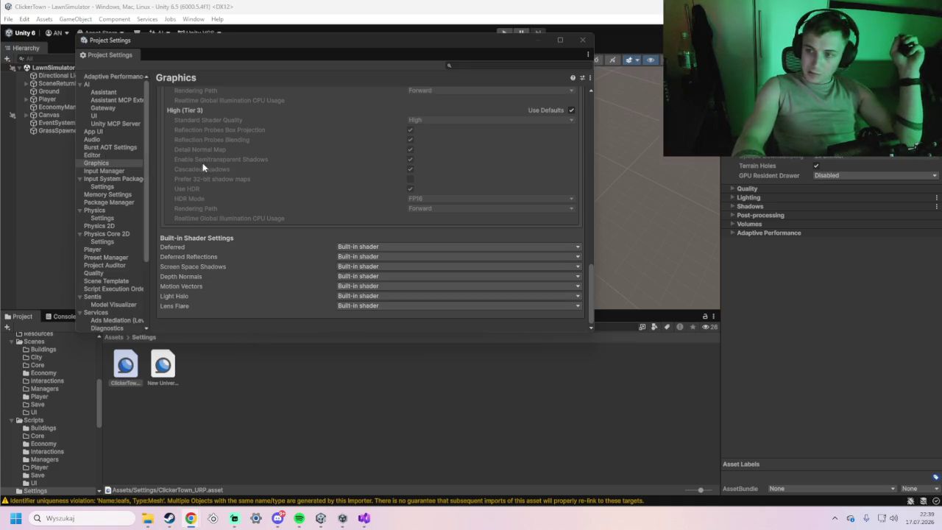
scroll(120, 265, "down", 5)
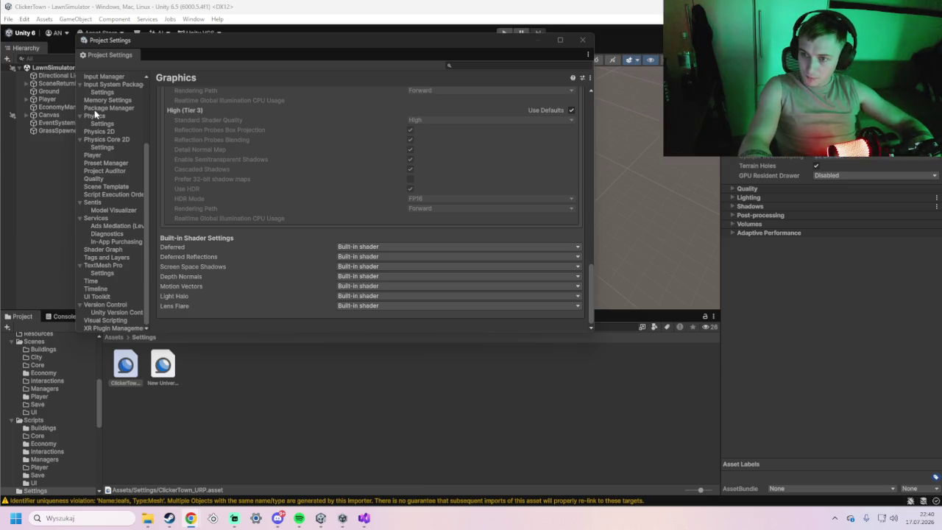
scroll(115, 146, "up", 4)
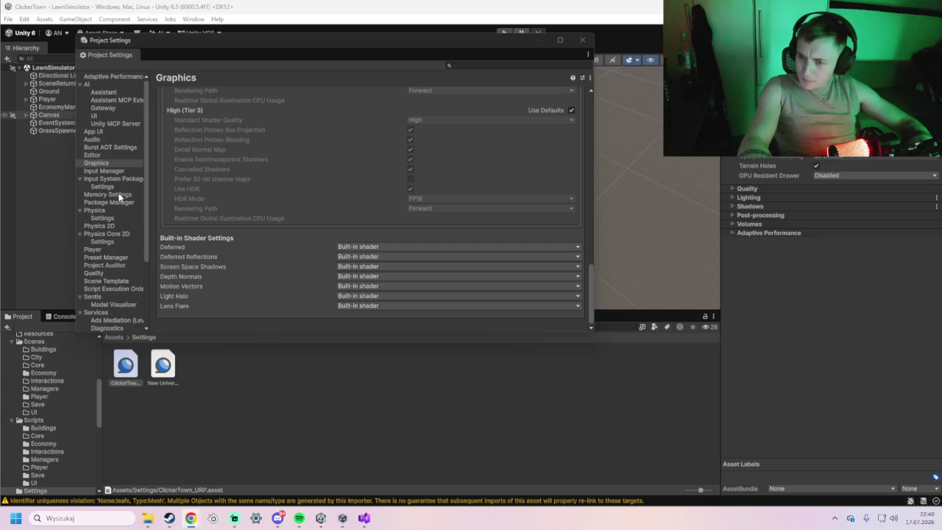
scroll(122, 188, "down", 1)
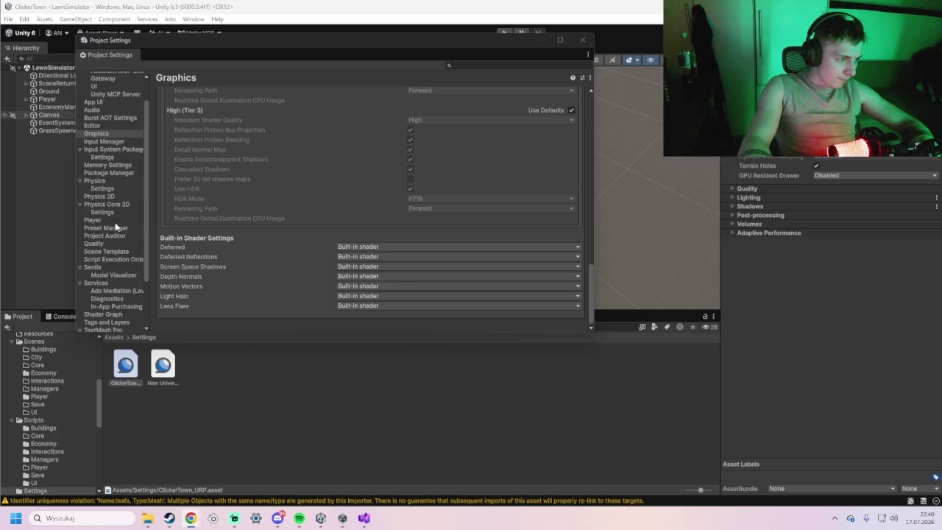
Assign ClickerTown_URP as the PC quality level's Render Pipeline Asset, then close Project Settings
left_click(103, 246)
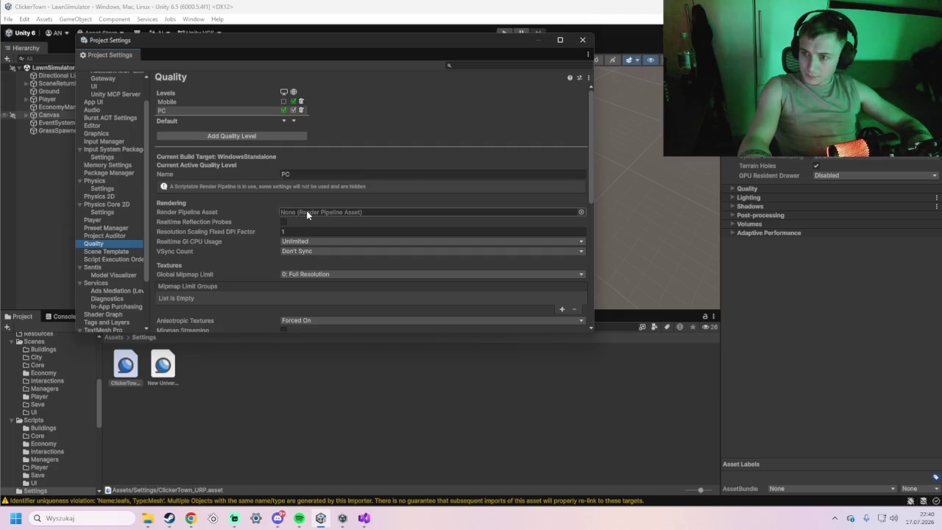
scroll(305, 212, "down", 1)
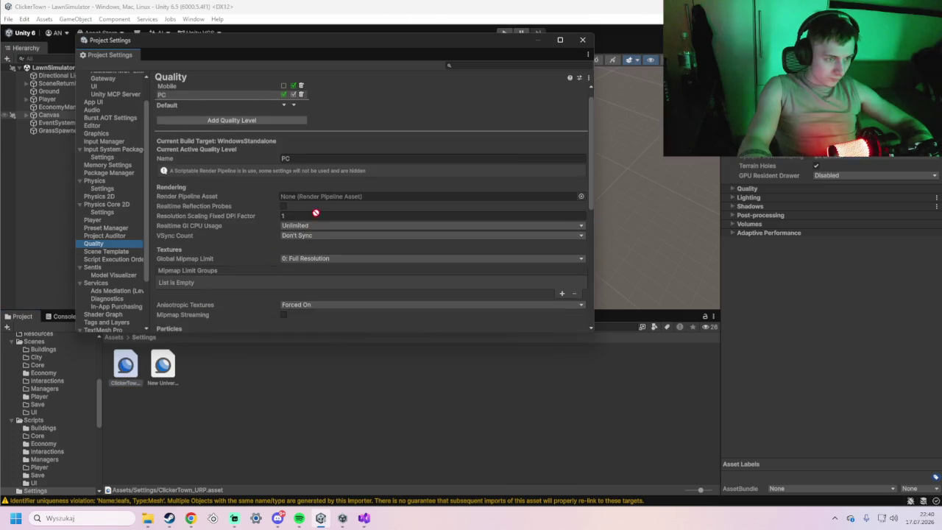
left_click(312, 196)
left_click_drag(313, 196, 313, 196)
left_click(495, 274)
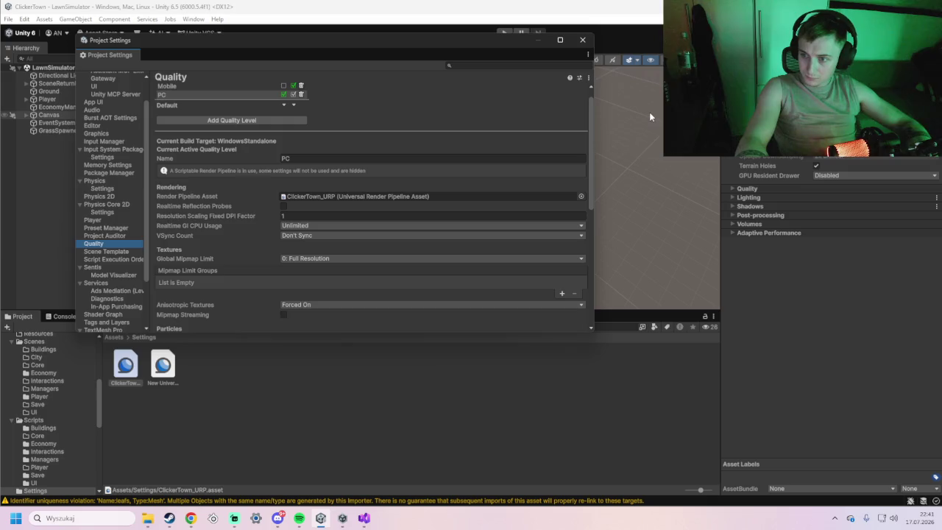
left_click(586, 45)
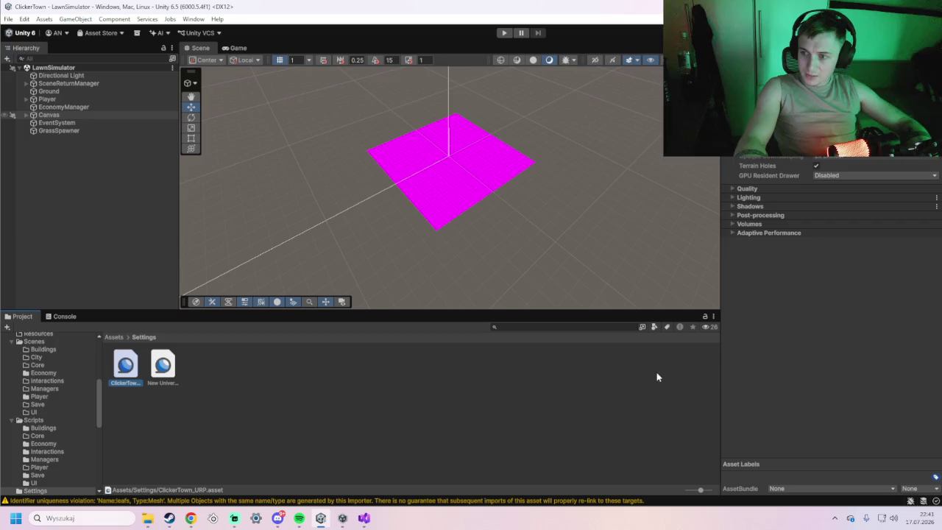
Dismiss the Project panel context menu and open the Assets/Materials folder
right_click(220, 368)
mouse_move(267, 63)
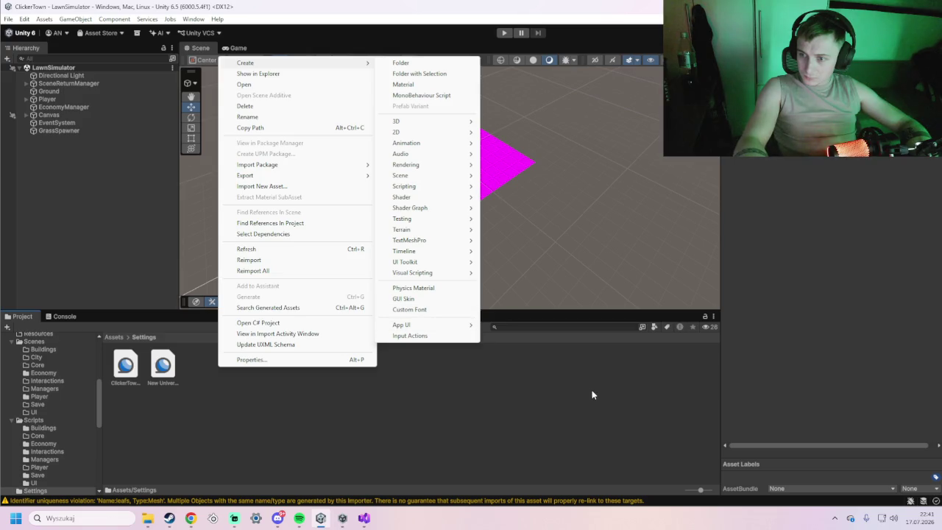
left_click(791, 423)
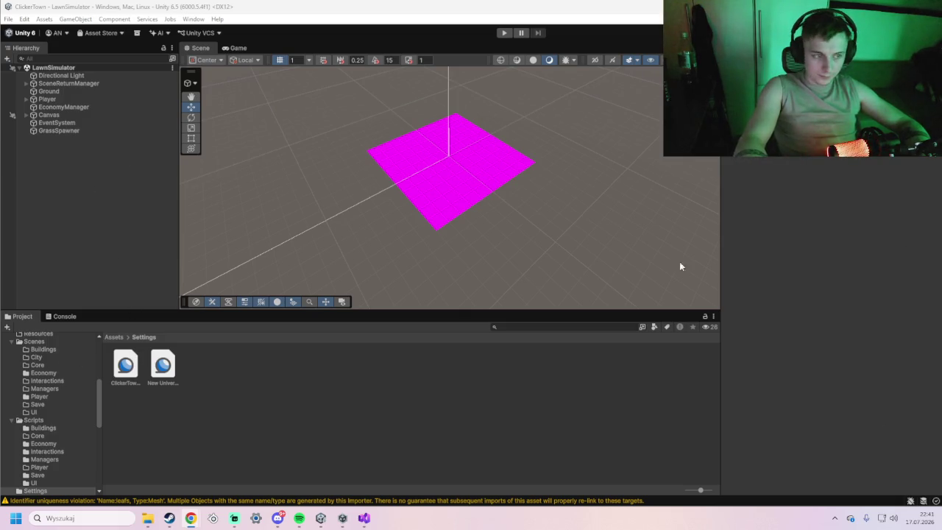
scroll(42, 376, "up", 5)
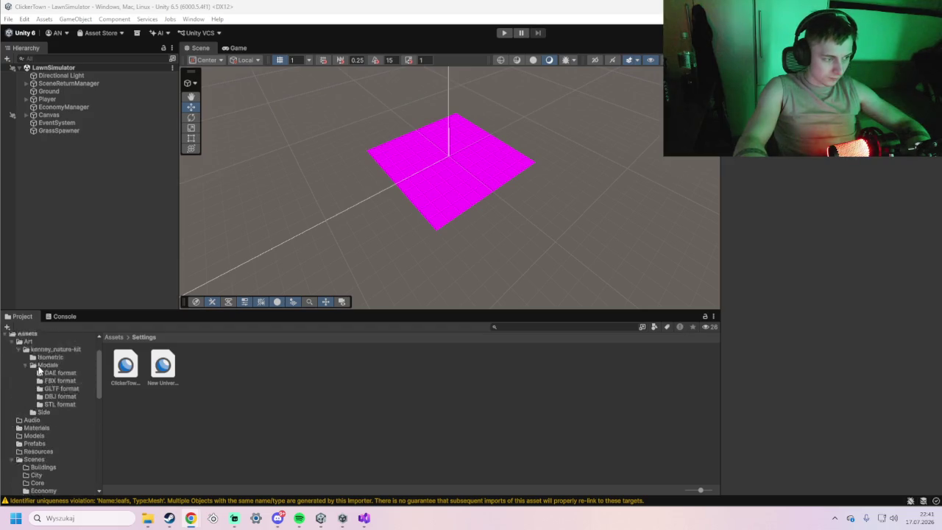
left_click(30, 378)
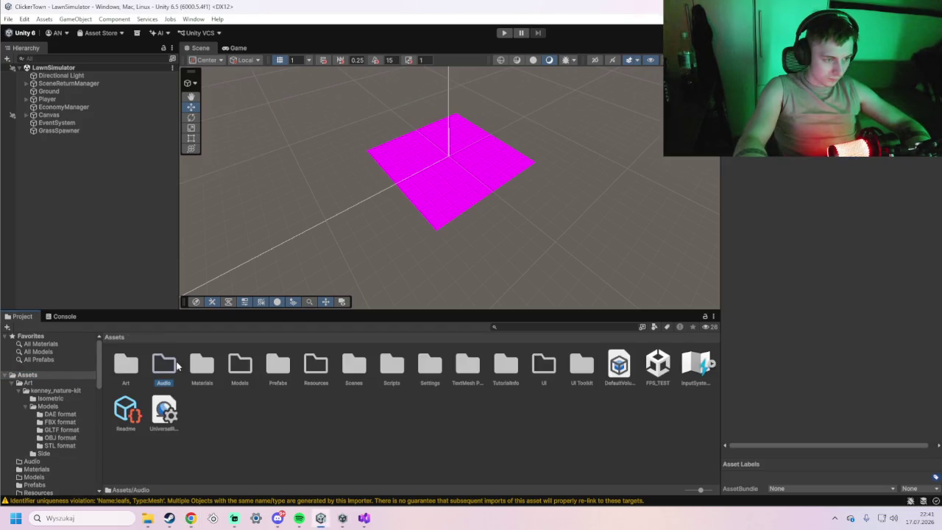
double_click(201, 365)
Select LawnGround_Mat and switch its Workflow Mode from Specular to Metallic under Advanced Options
left_click(122, 359)
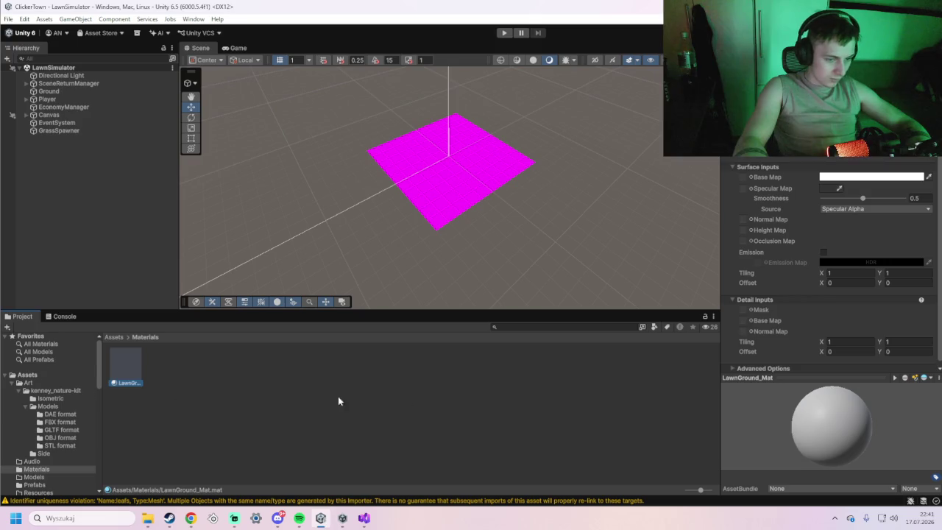
scroll(483, 205, "up", 3)
left_click_drag(478, 215, 506, 213)
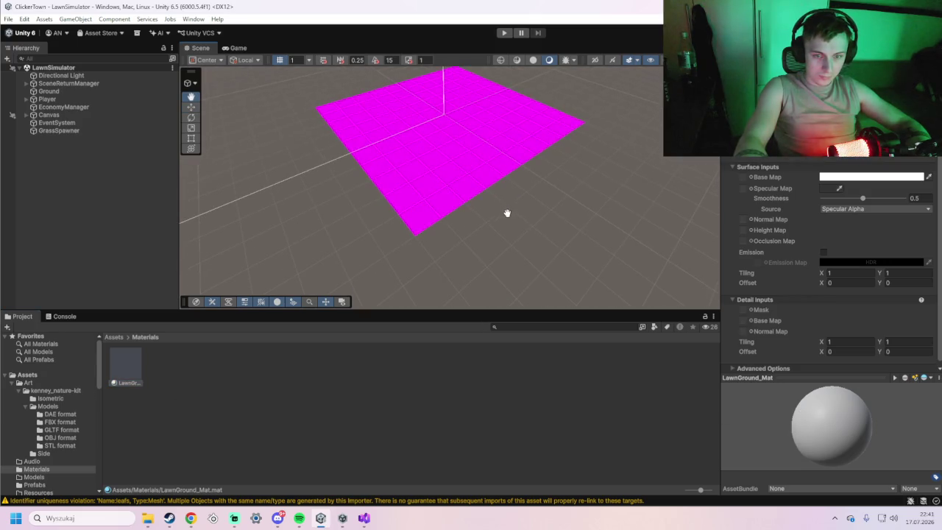
left_click_drag(569, 244, 603, 248)
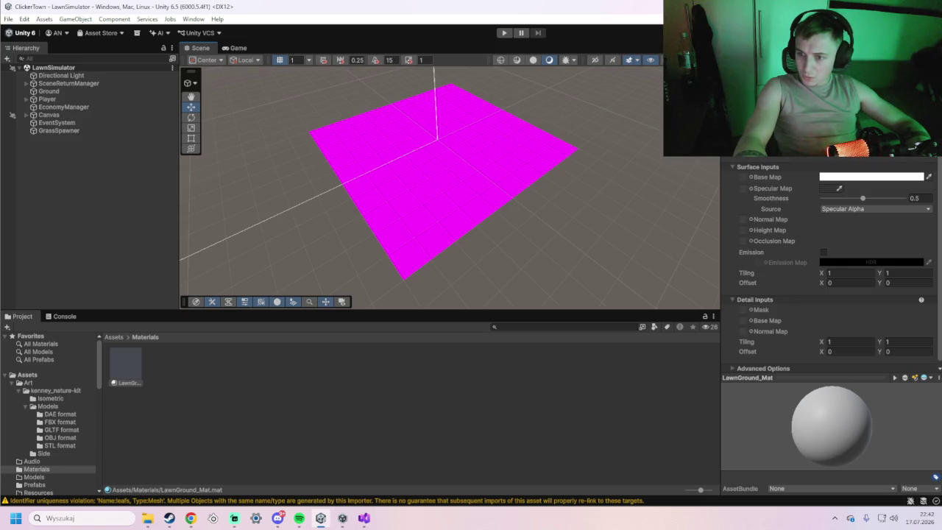
scroll(809, 341, "down", 1)
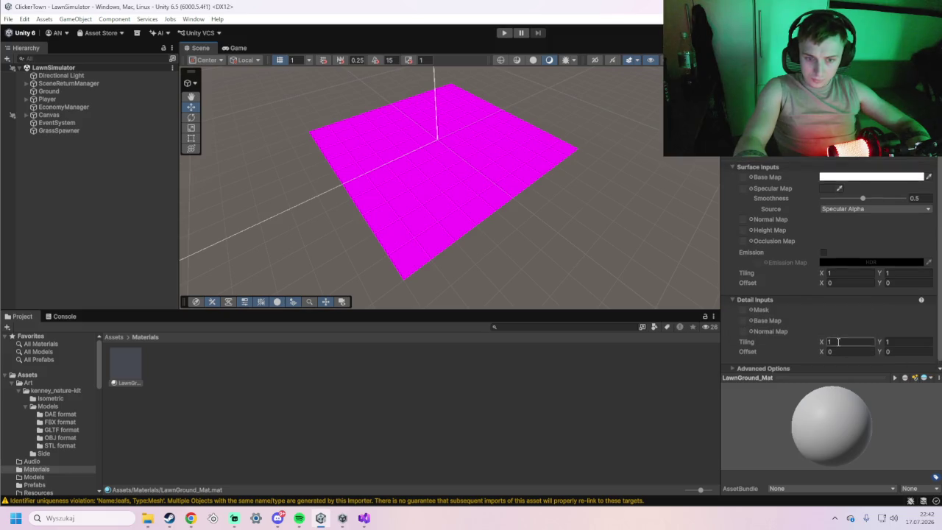
left_click(739, 367)
scroll(755, 339, "down", 3)
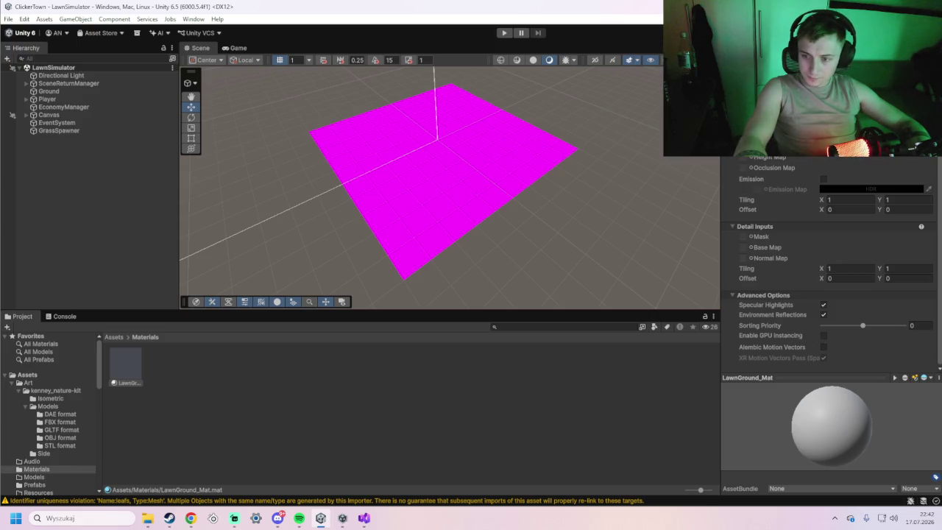
scroll(815, 286, "up", 3)
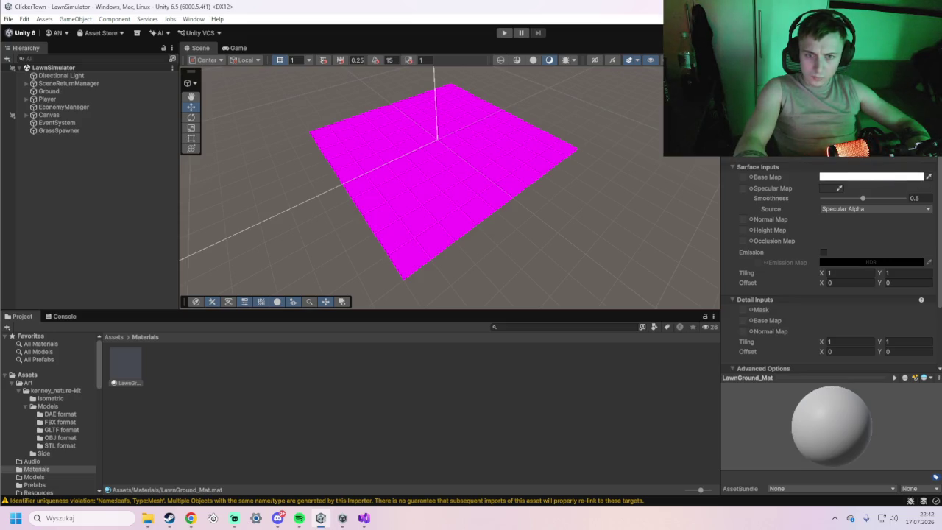
key("ctrl+z")
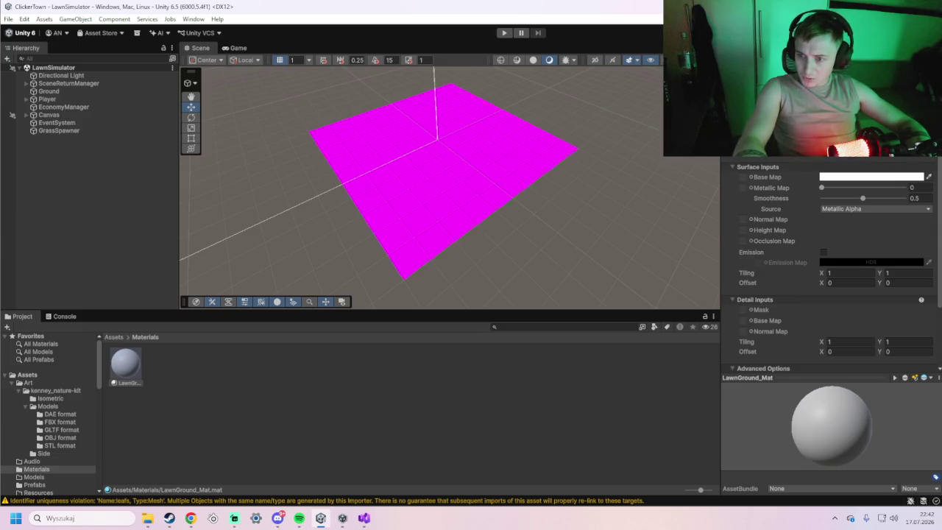
Give LawnGround_Mat a dark green 015700 base colour and 0 smoothness, and apply it to the ground plane
left_click(843, 176)
left_click(817, 214)
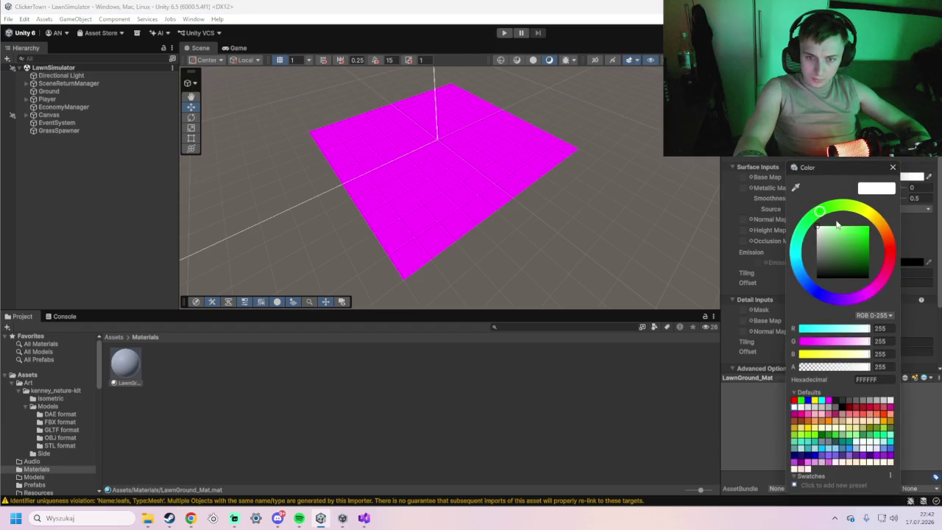
left_click_drag(837, 224, 868, 260)
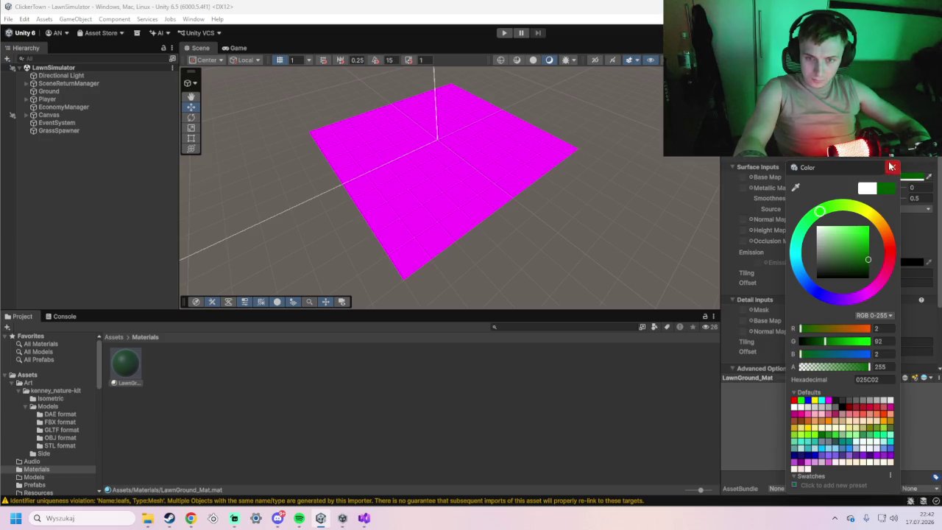
left_click(893, 170)
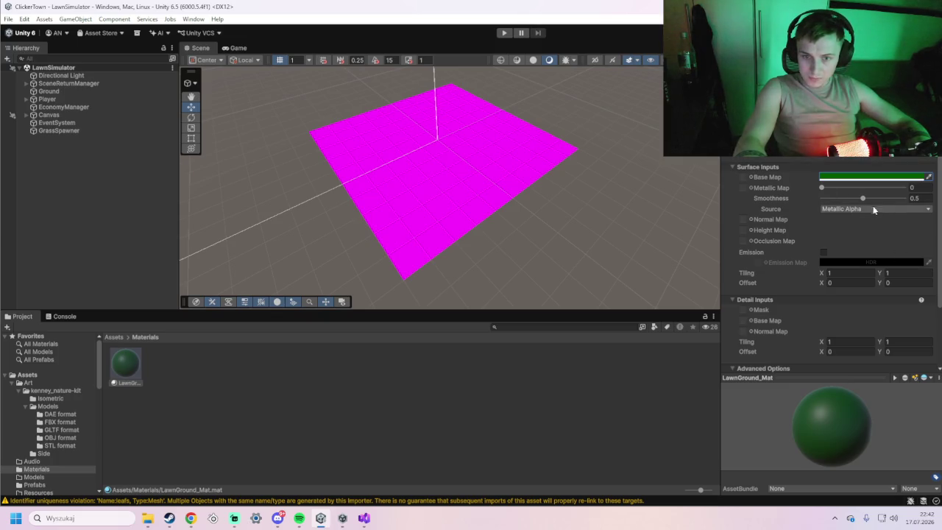
left_click_drag(863, 198, 799, 205)
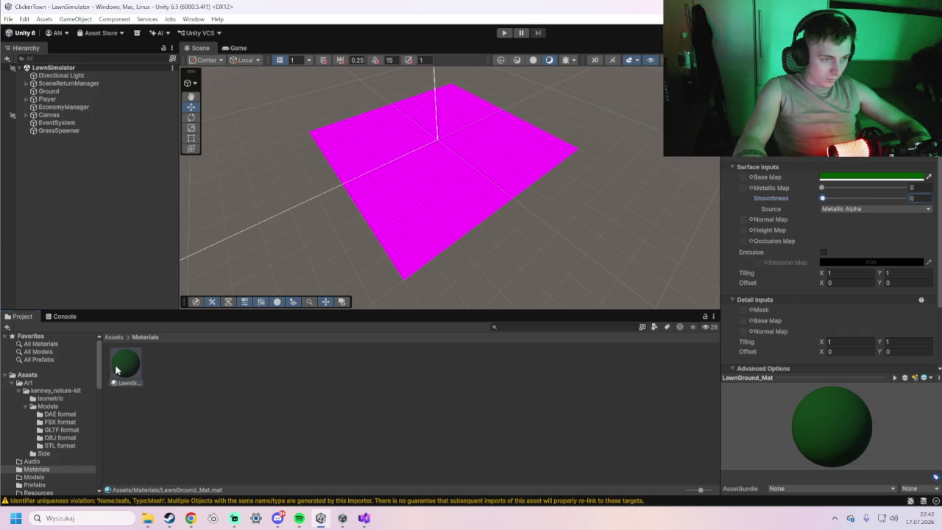
left_click_drag(115, 371, 403, 258)
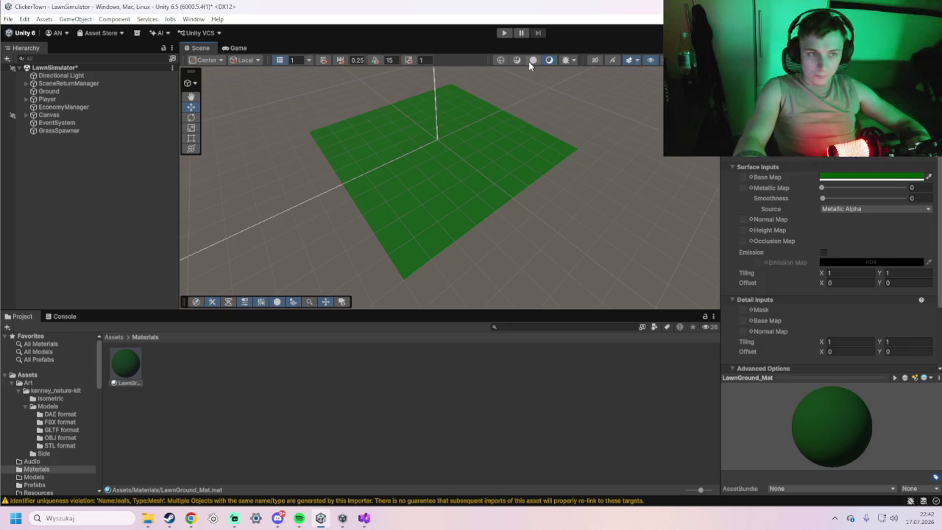
Start Play mode and capture a screenshot of the Console error messages
left_click(504, 32)
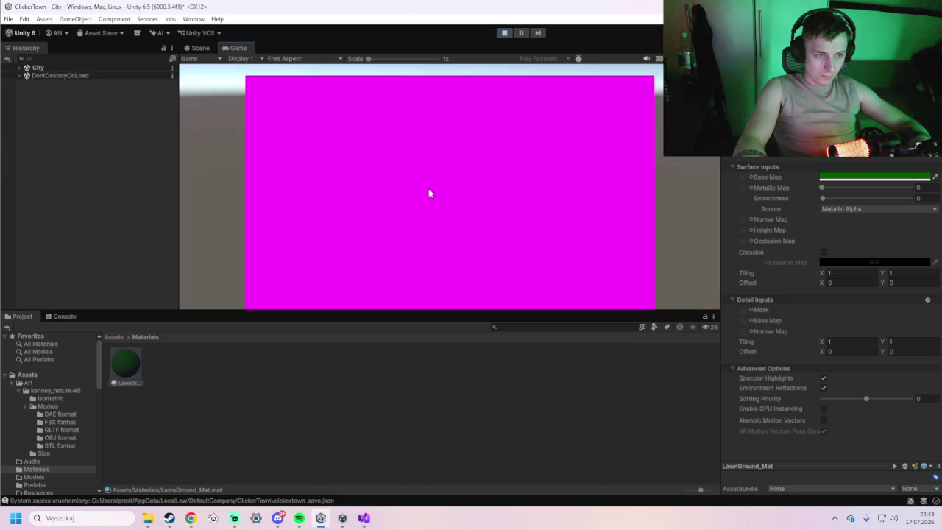
left_click(62, 316)
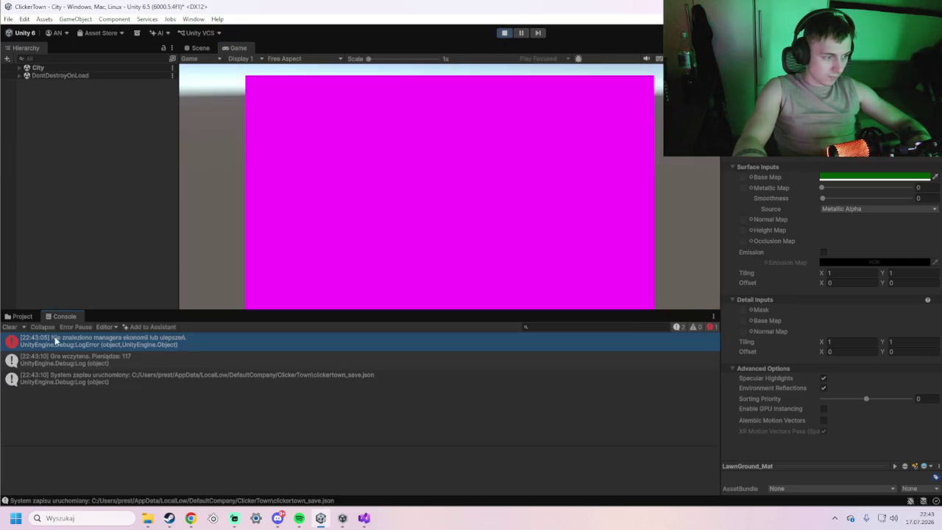
key("super+shift+s")
mouse_move(0, 312)
left_mouse_down()
mouse_move(101, 358)
mouse_move(413, 419)
left_mouse_up()
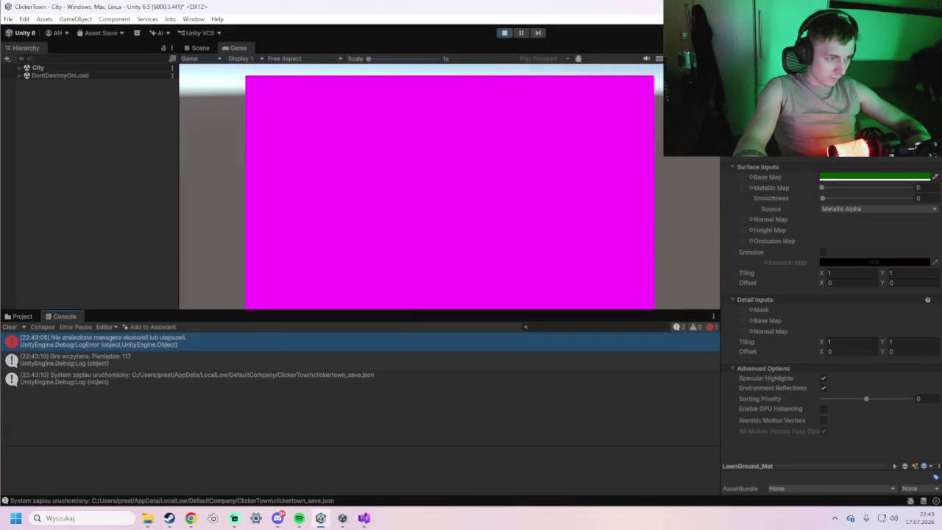
key("alt+Tab")
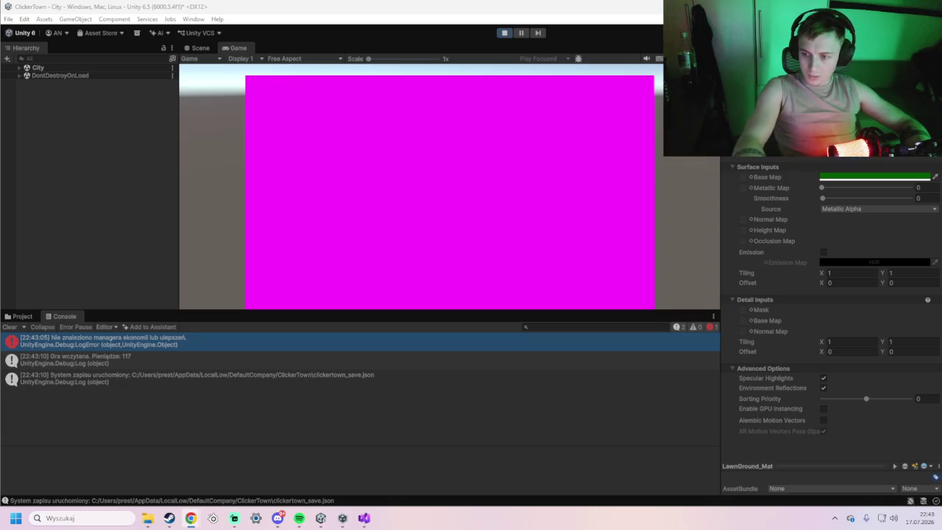
Drag EconomyManager and LawnUpgradeManager from DontDestroyOnLoad into the City scene hierarchy
left_click(192, 47)
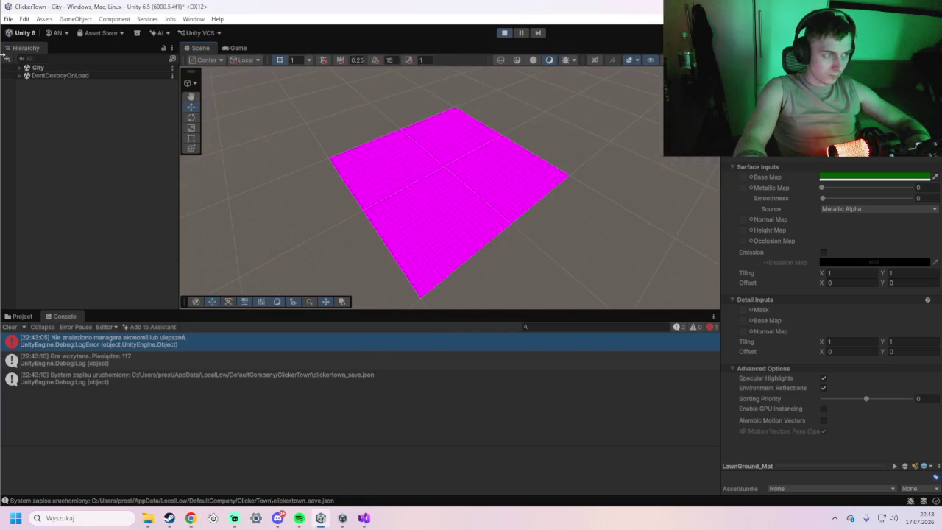
left_click(19, 76)
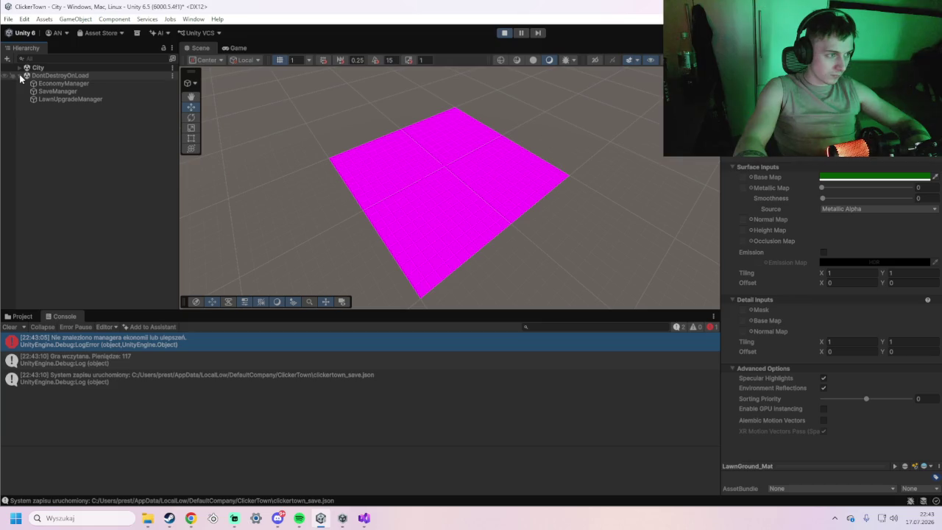
left_click(66, 69)
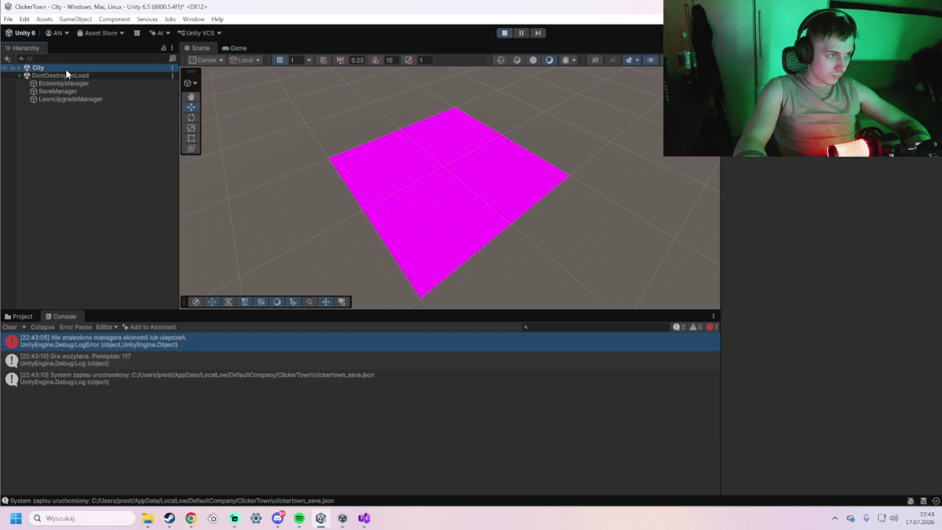
left_click(19, 68)
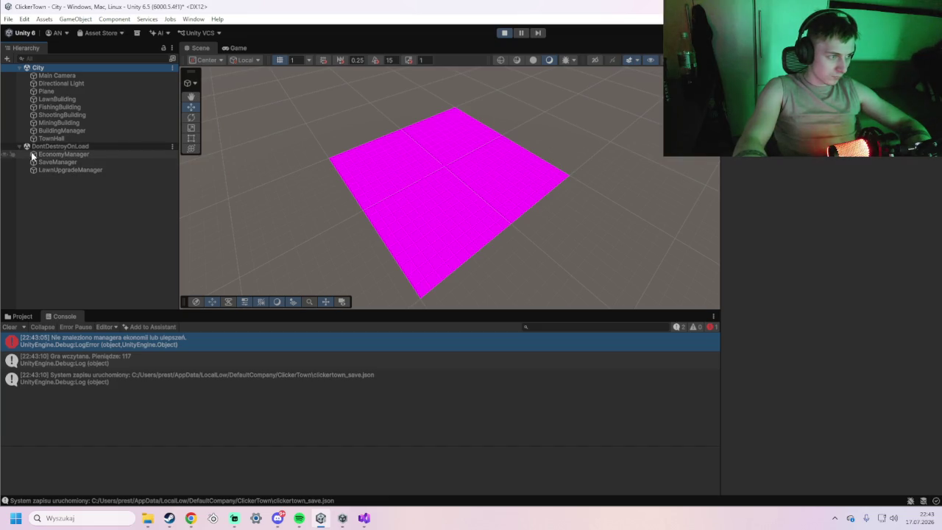
mouse_move(51, 155)
left_mouse_down()
mouse_move(9, 135)
mouse_move(45, 71)
mouse_move(64, 112)
mouse_move(53, 72)
left_mouse_up()
left_click_drag(57, 170, 51, 68)
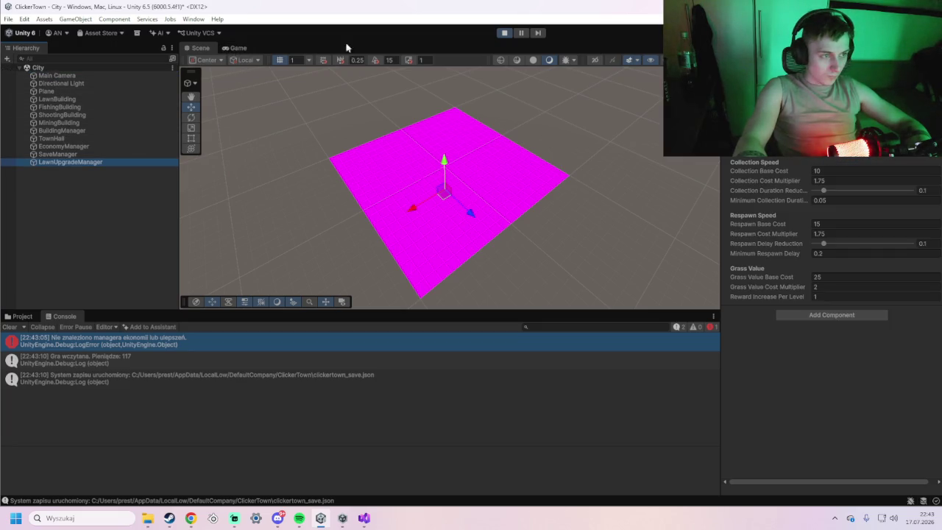
Restart Play from LawnSimulator, press Escape to return to City, then stop the game
left_click(502, 33)
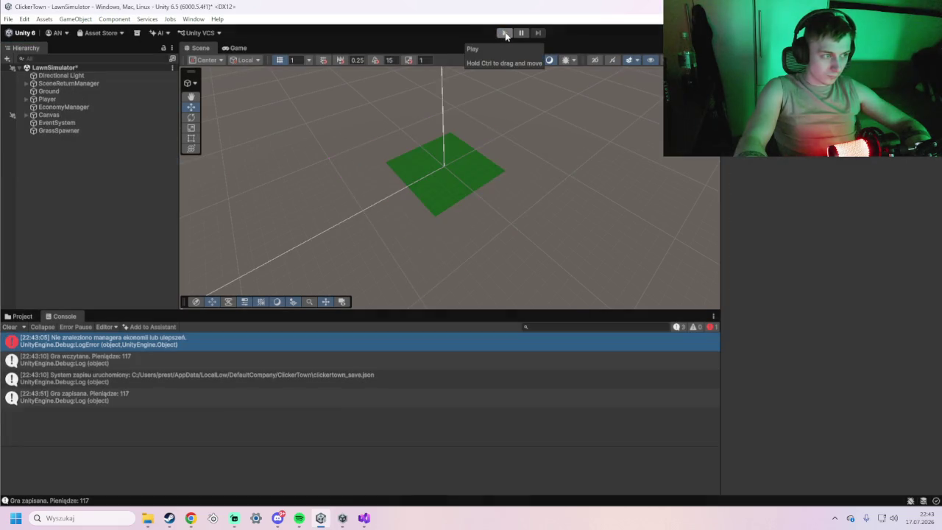
left_click(505, 33)
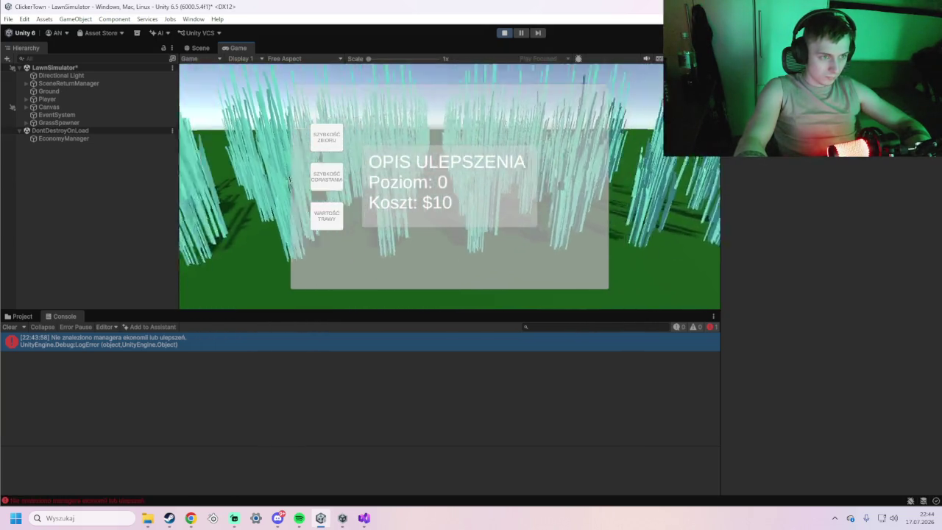
key("Escape")
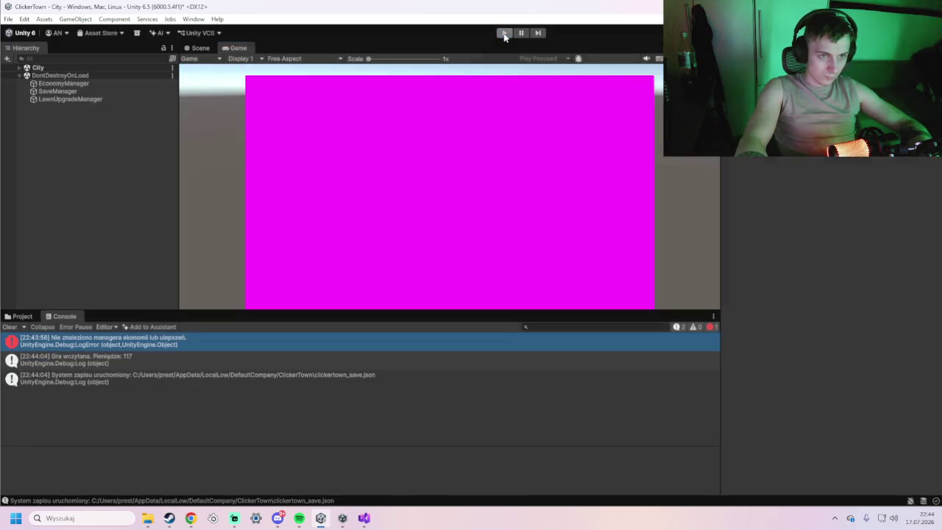
left_click(504, 33)
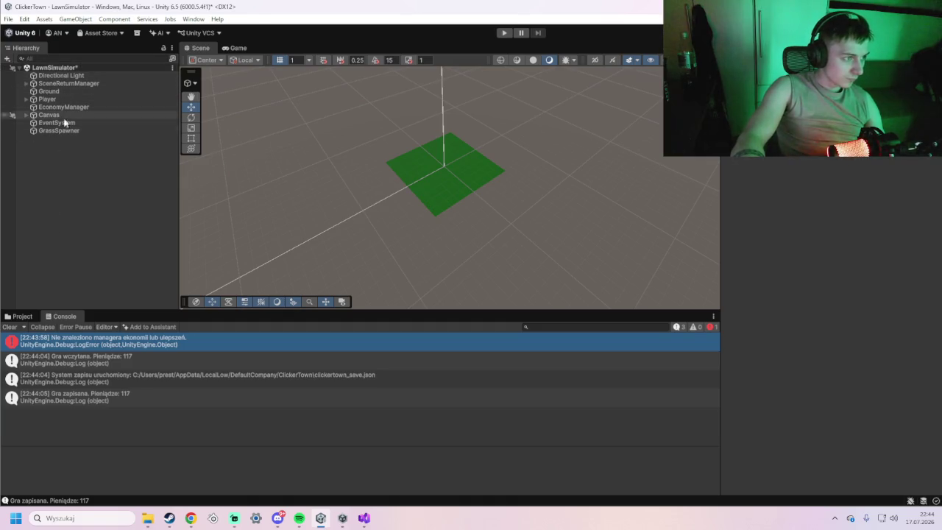
Open the City scene from Assets/Scenes, saving the LawnSimulator changes
left_click(23, 316)
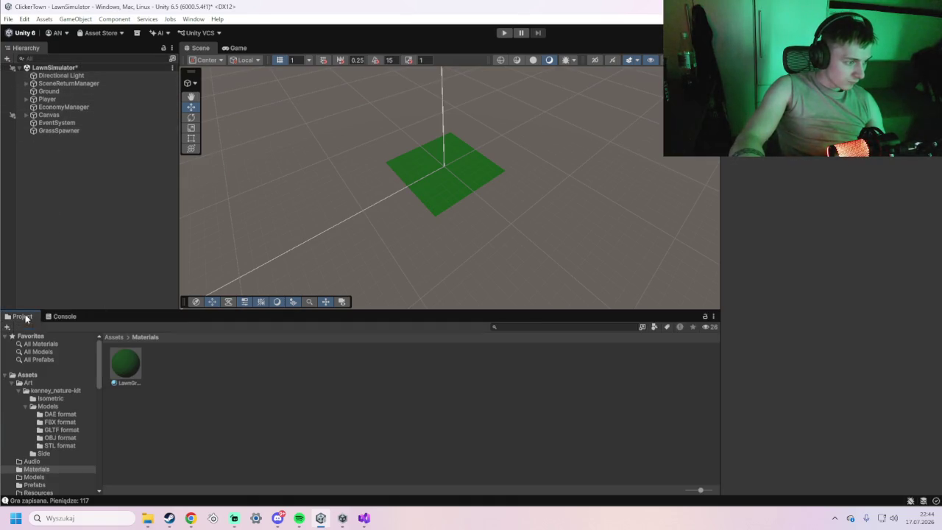
left_click(35, 378)
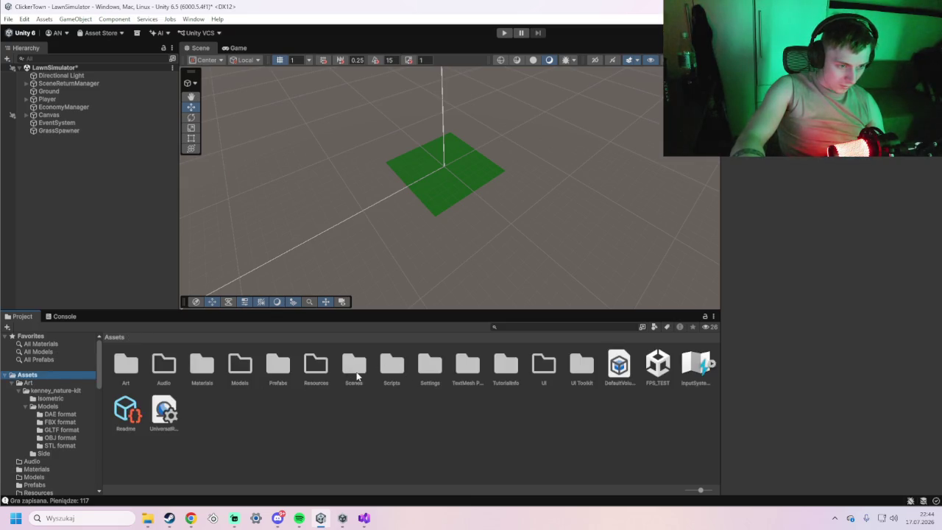
double_click(355, 368)
double_click(461, 366)
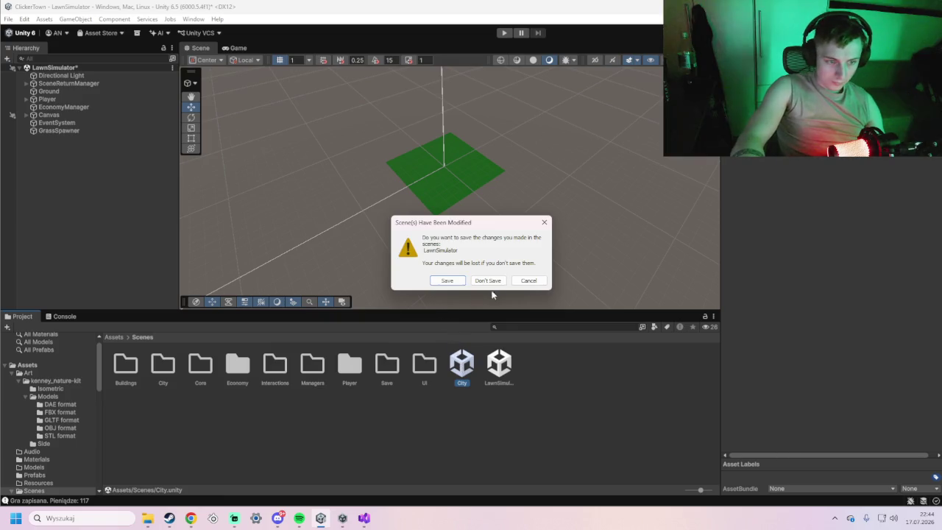
left_click(446, 281)
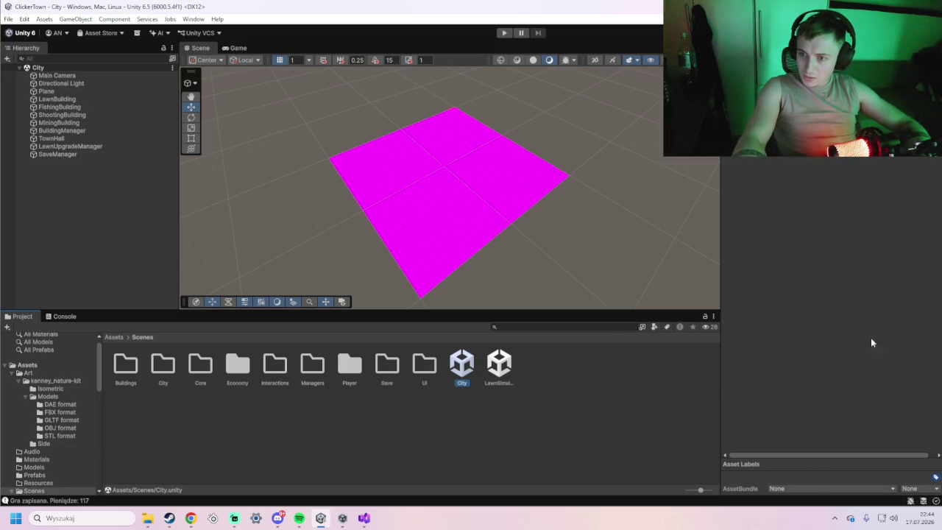
Clear the Console and start the game from the City scene
left_click(87, 318)
left_click(11, 326)
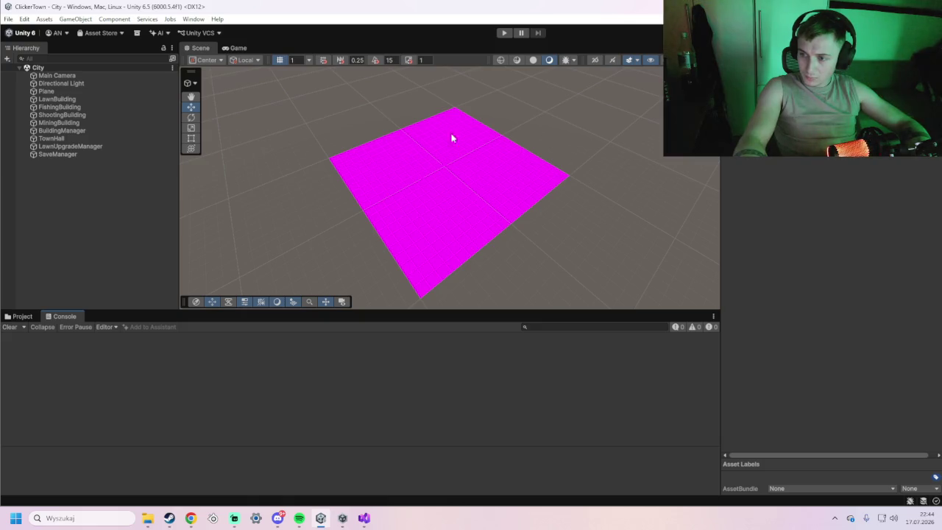
left_click(503, 33)
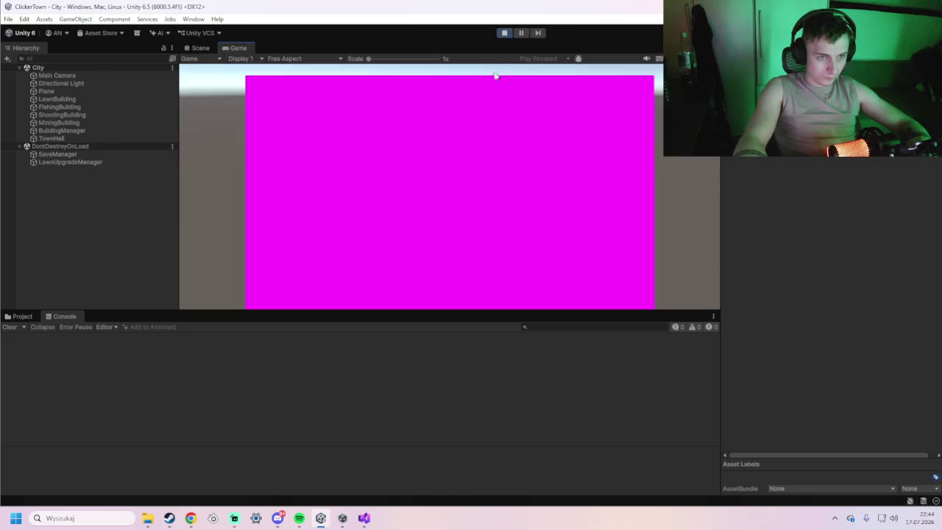
Exit Play mode and screenshot the whole editor window, then check the Console and Project tabs
left_click(504, 32)
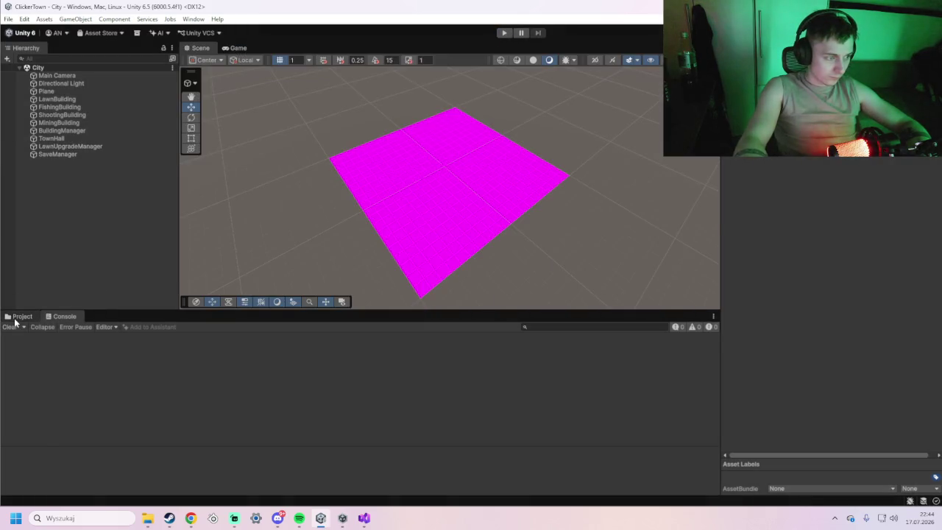
left_click(18, 316)
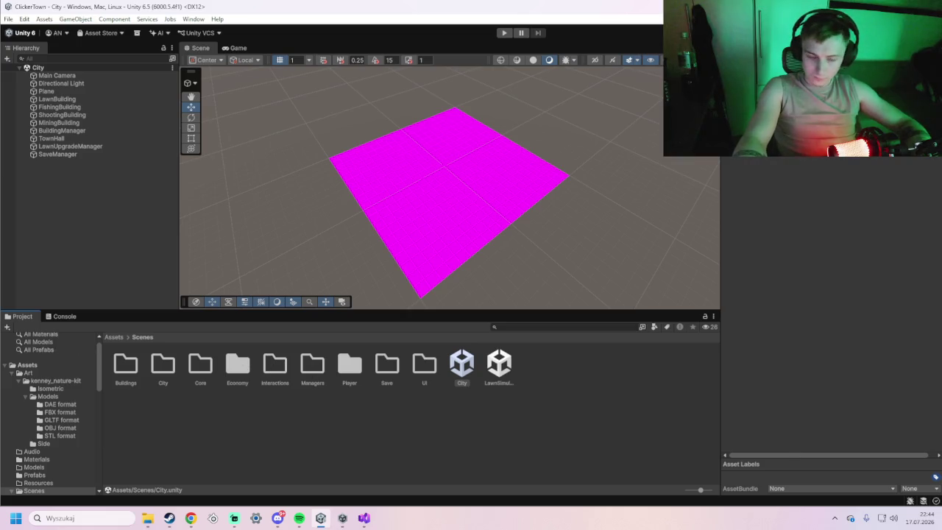
key("super+shift+s")
left_click_drag(0, 0, 941, 480)
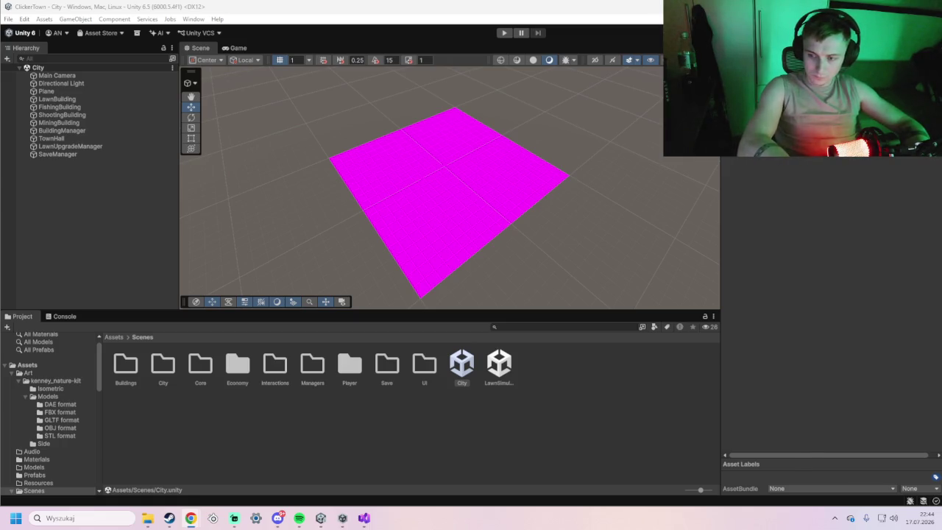
left_click(62, 316)
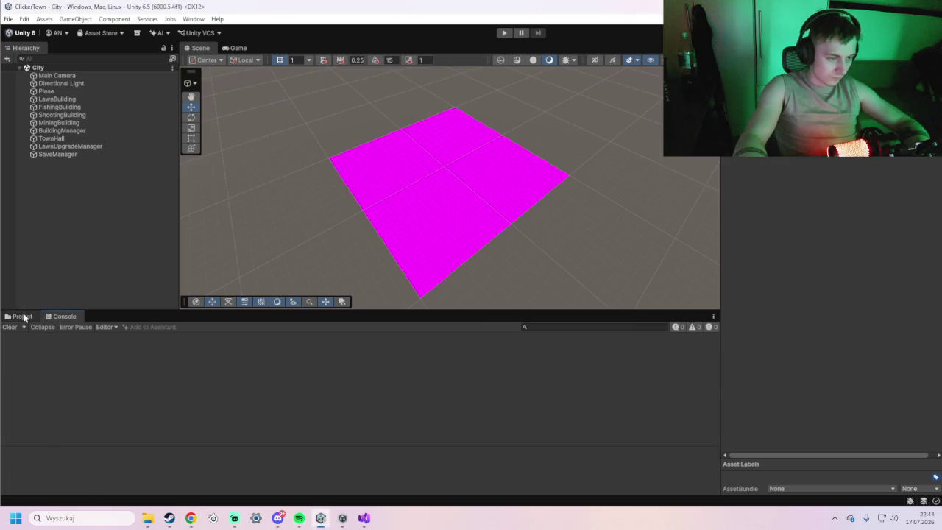
left_click(25, 318)
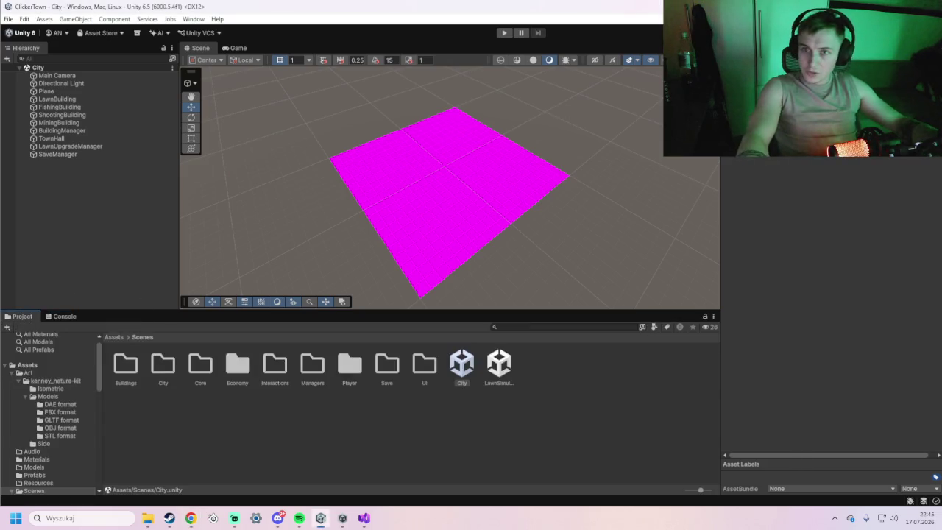
key("alt+Tab")
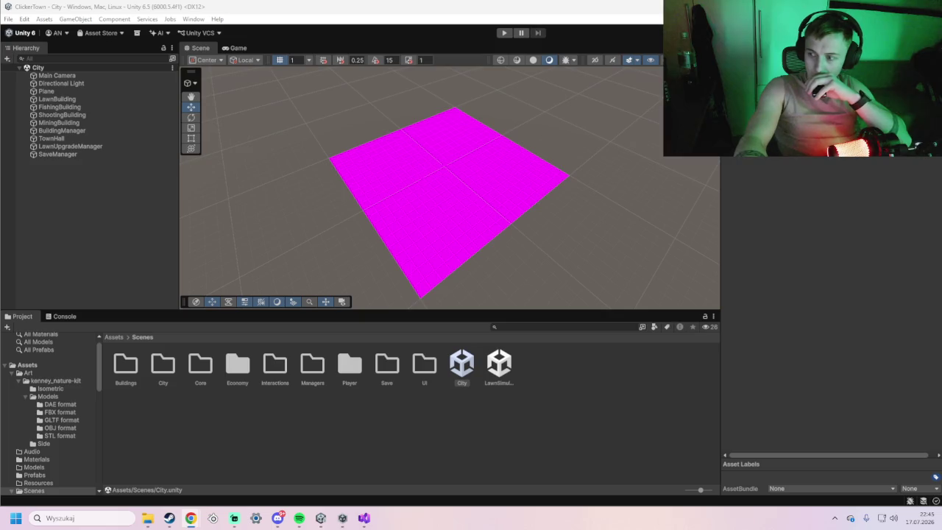
key("alt+Tab")
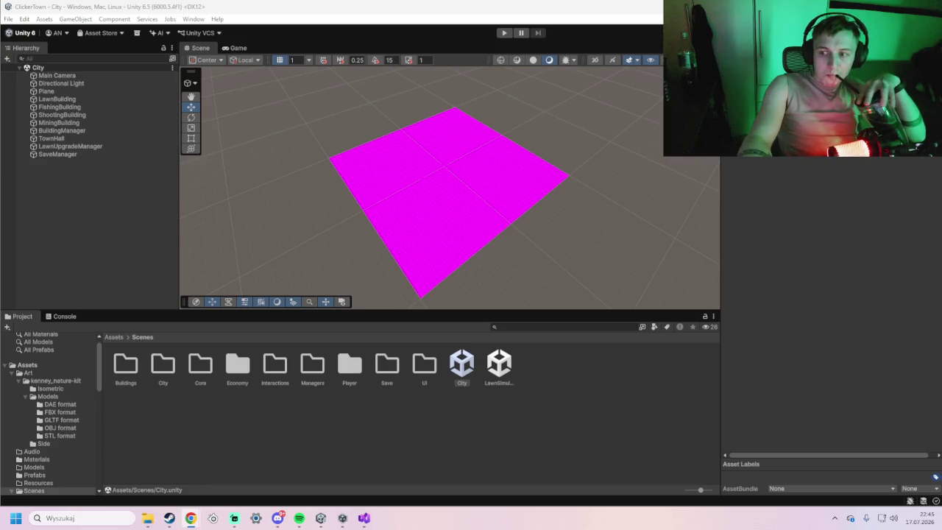
Open the Render Pipeline Converter from the Window menu
left_click(193, 20)
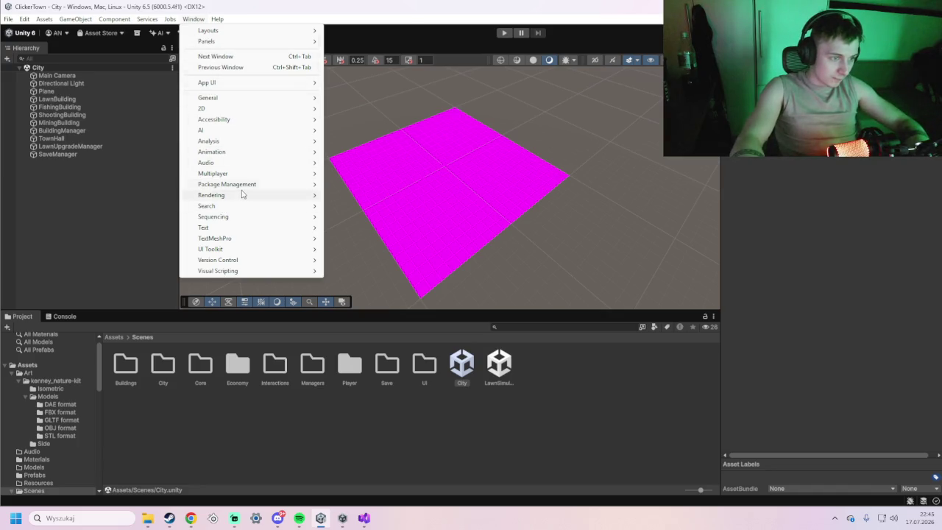
mouse_move(237, 197)
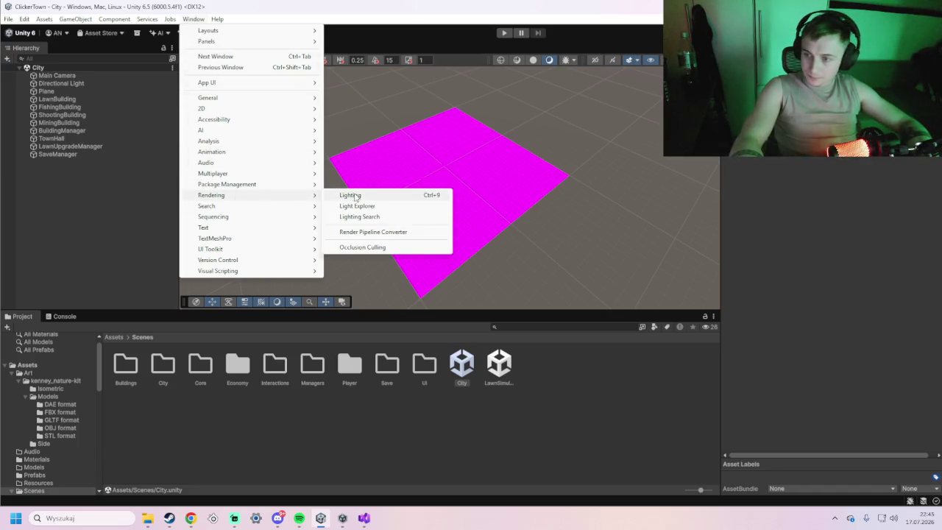
left_click(404, 233)
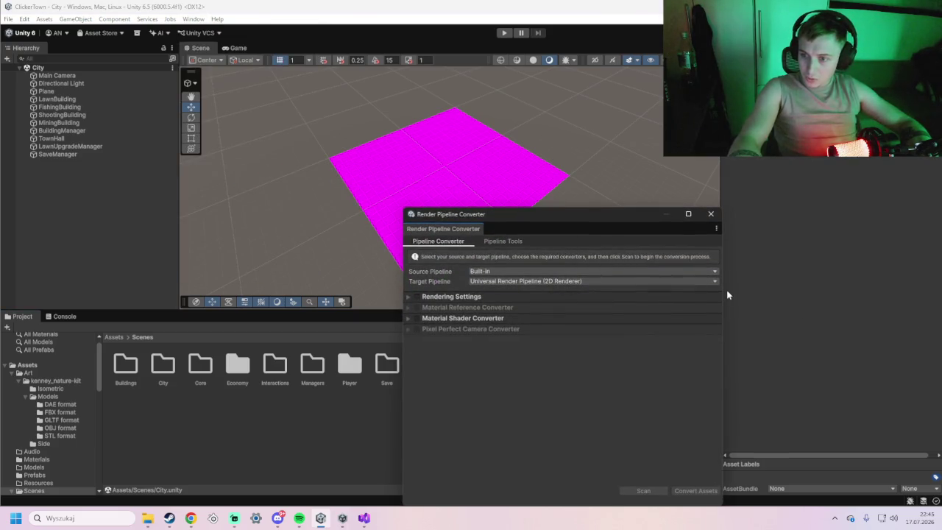
Check the Source pipeline options and set the Target back to the 2D Renderer after trying Universal Renderer
left_click(507, 271)
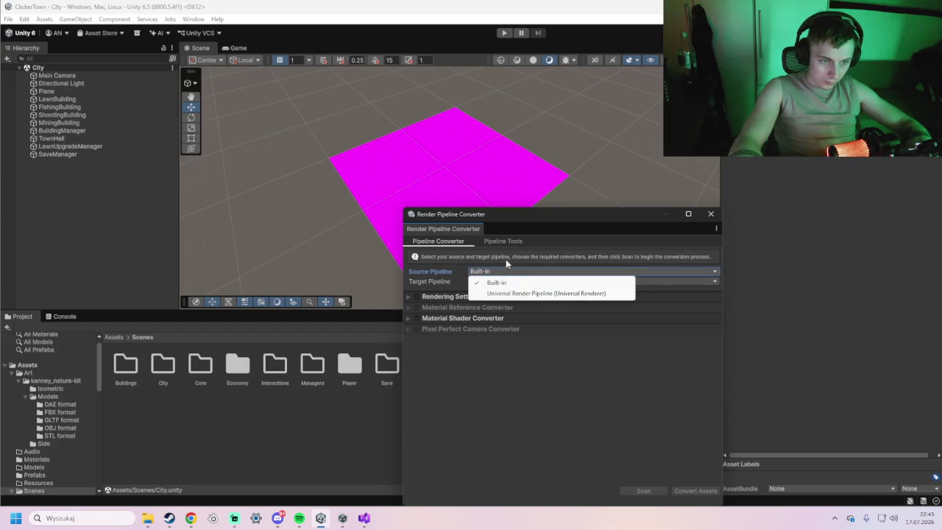
left_click(505, 260)
left_click(515, 282)
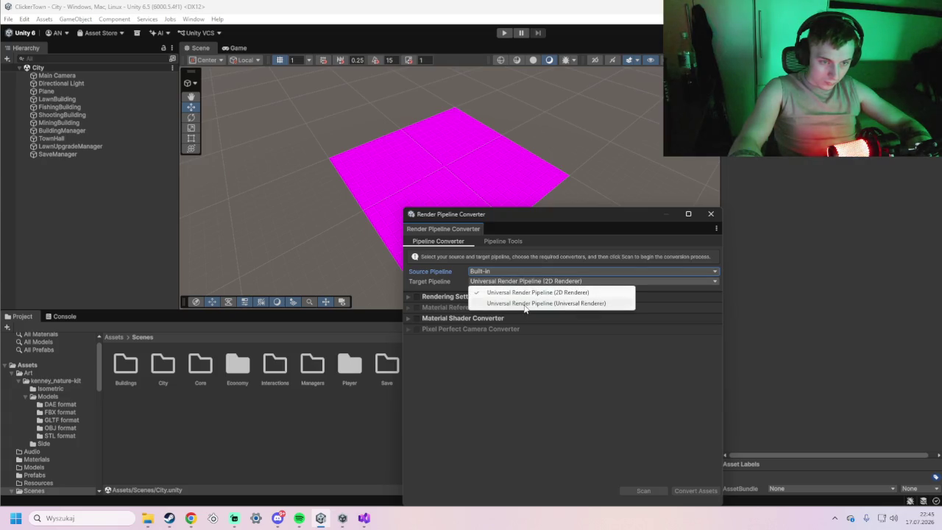
left_click(525, 305)
left_click(509, 281)
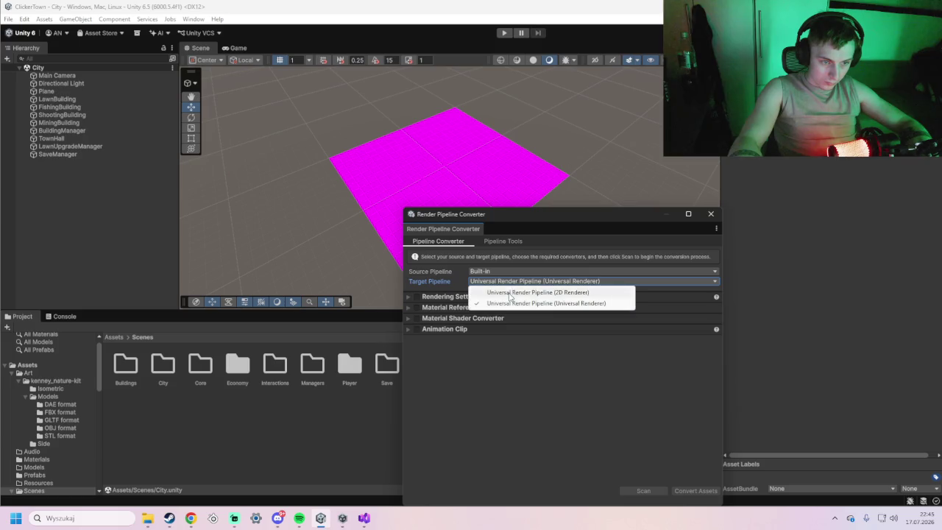
left_click(510, 293)
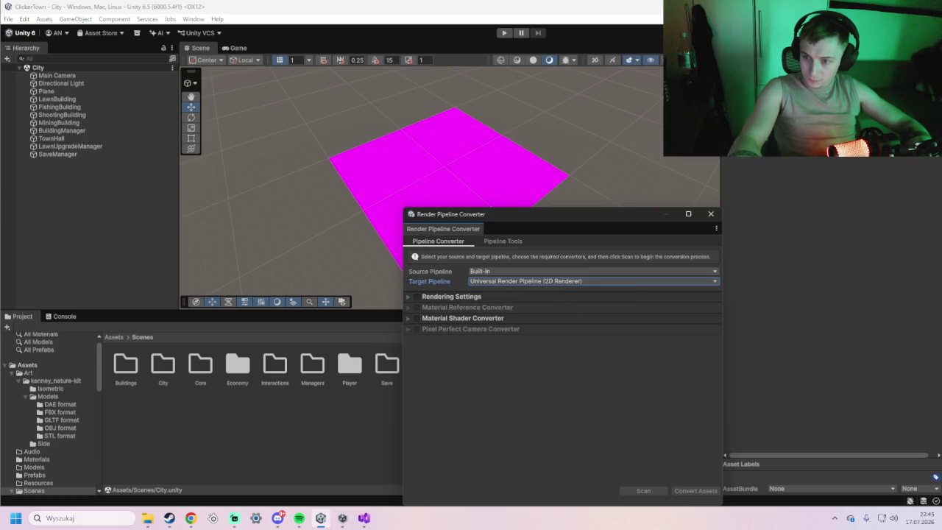
Return to the pipeline converter settings and toggle the Rendering Settings converter details
left_click(494, 244)
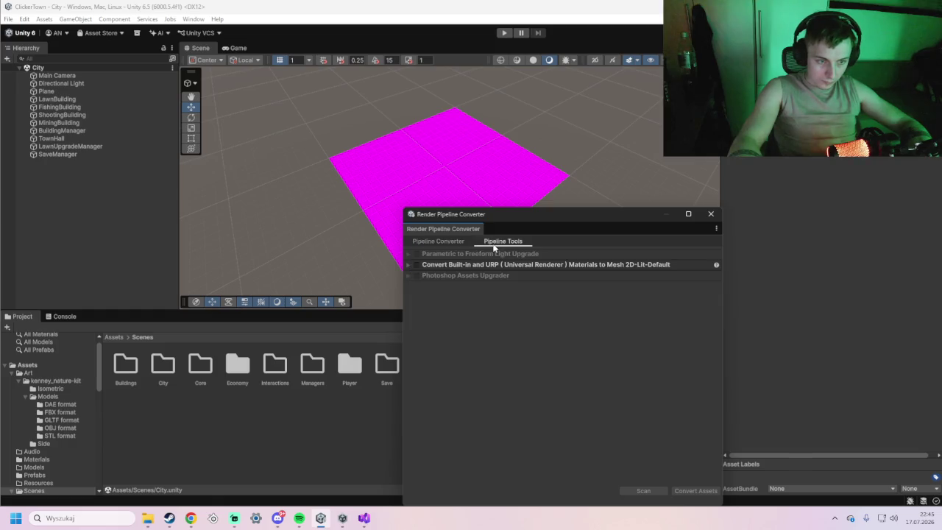
left_click(445, 243)
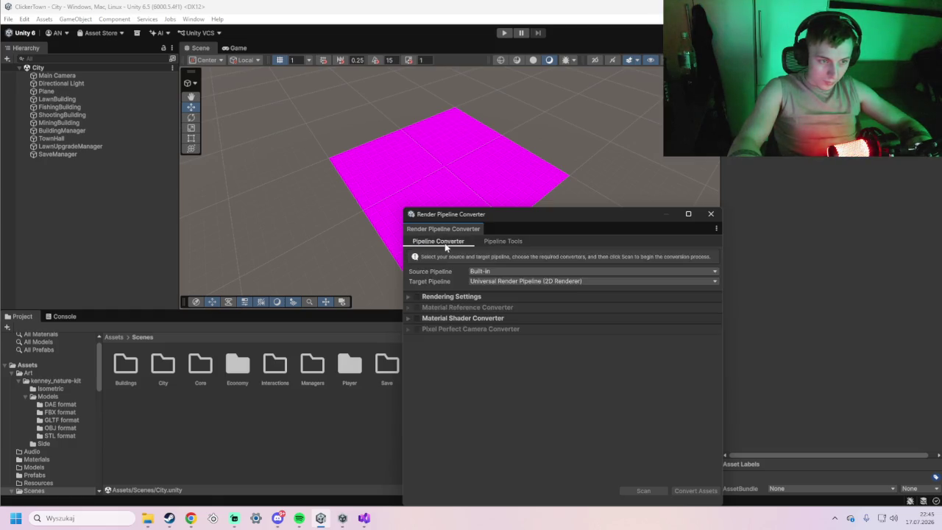
left_click(409, 297)
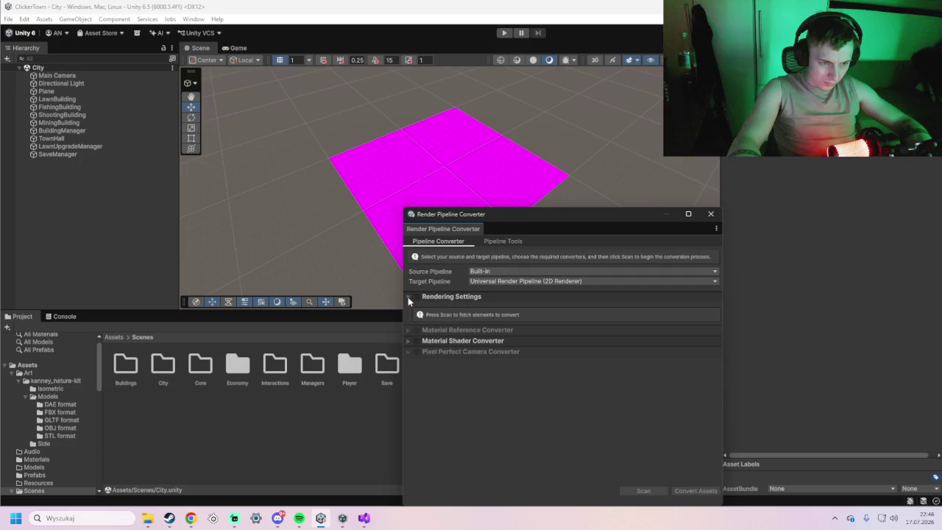
left_click(408, 297)
Capture a screenshot of the Render Pipeline Converter window, then switch to the browser
key("super+shift+s")
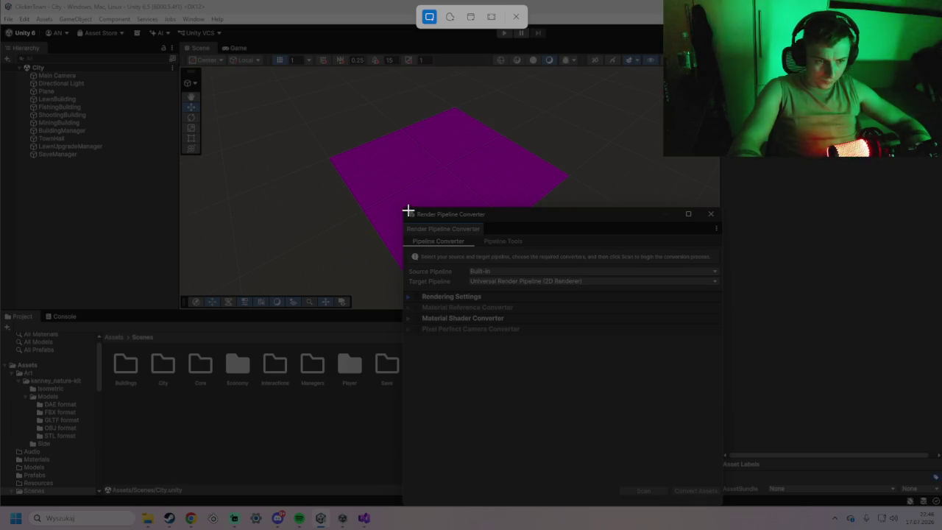
mouse_move(403, 209)
left_mouse_down()
mouse_move(750, 508)
mouse_move(731, 506)
left_mouse_up()
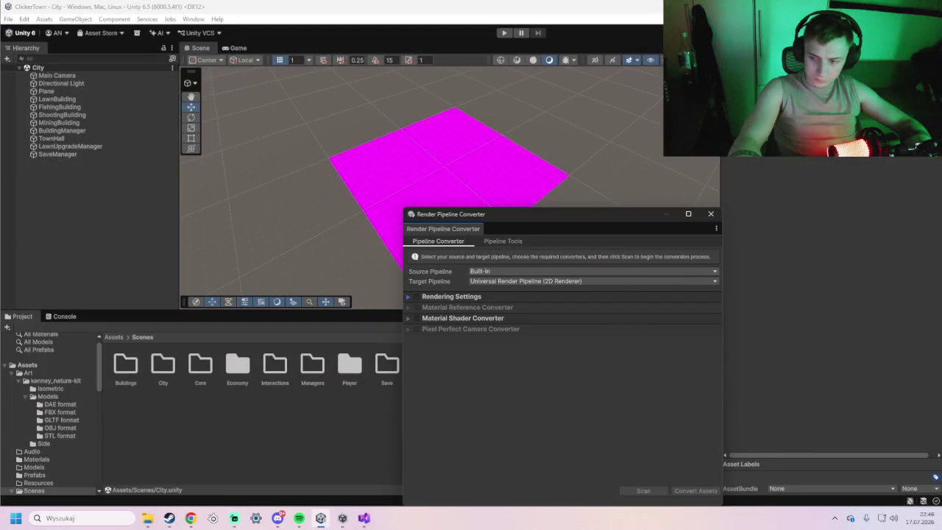
key("alt+Tab")
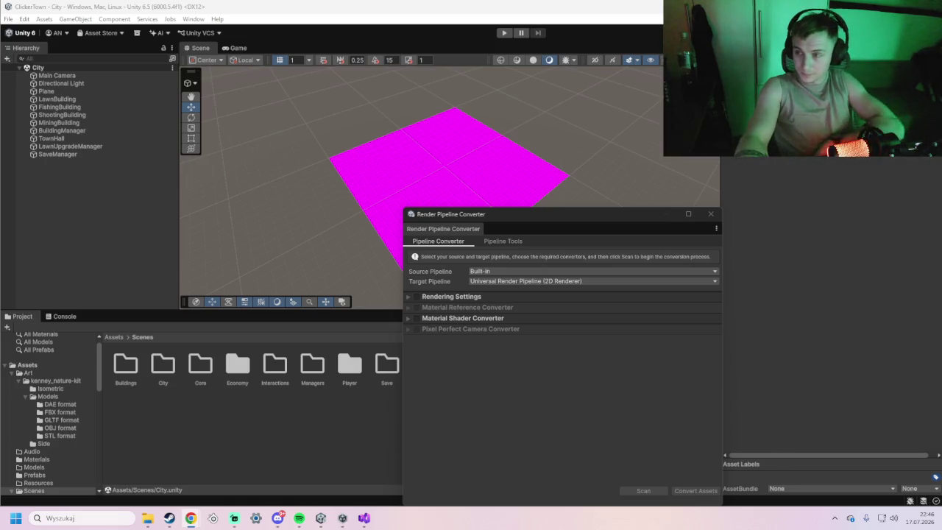
Move the converter window up-left and check the Rendering Settings, Material Reference and Material Shader details
mouse_move(509, 225)
left_mouse_down()
mouse_move(481, 202)
mouse_move(454, 204)
left_mouse_up()
left_click(362, 231)
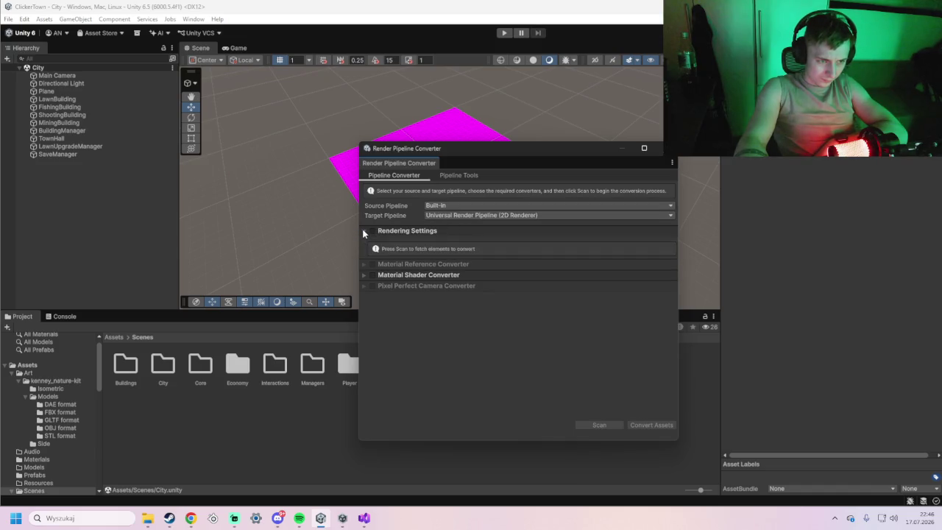
left_click(362, 233)
left_click(364, 242)
left_click(363, 242)
left_click(364, 252)
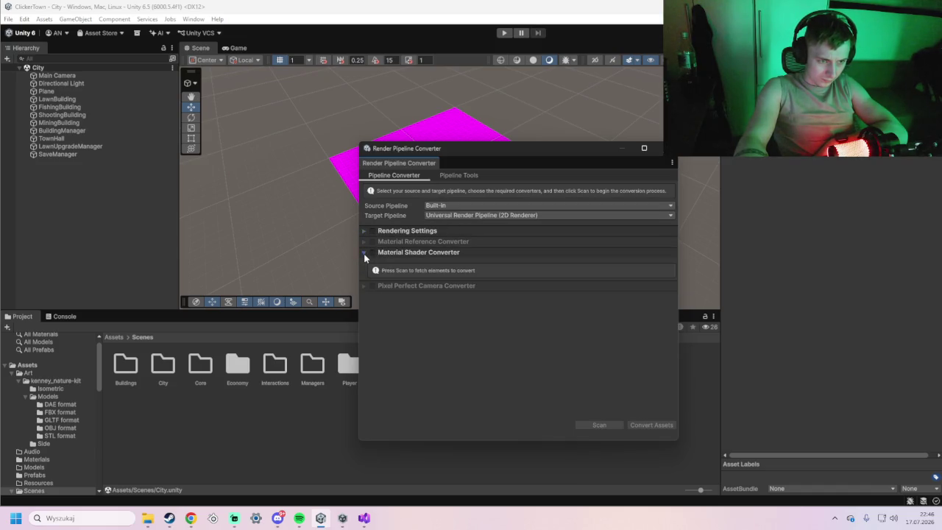
left_click(364, 253)
Glance at the Pipeline Tools list, go back to the converter settings, and switch to the browser
left_click(478, 175)
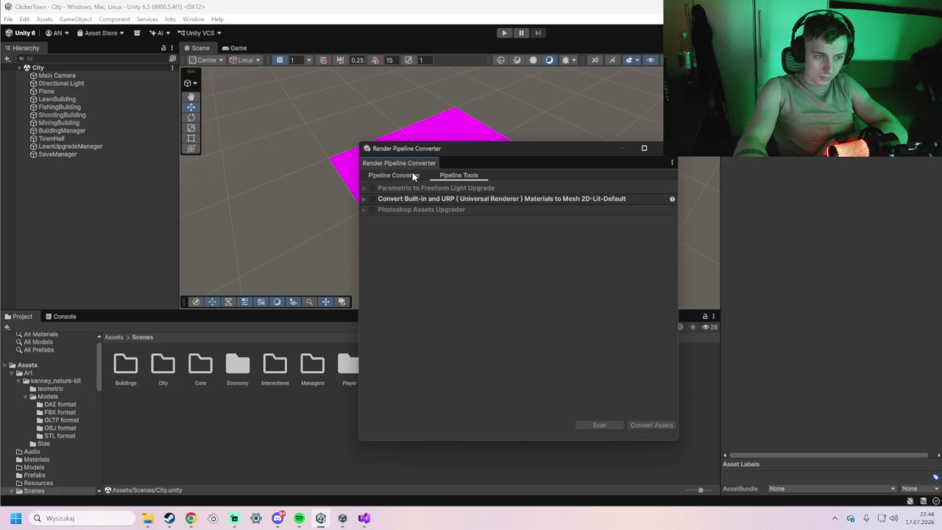
left_click(395, 177)
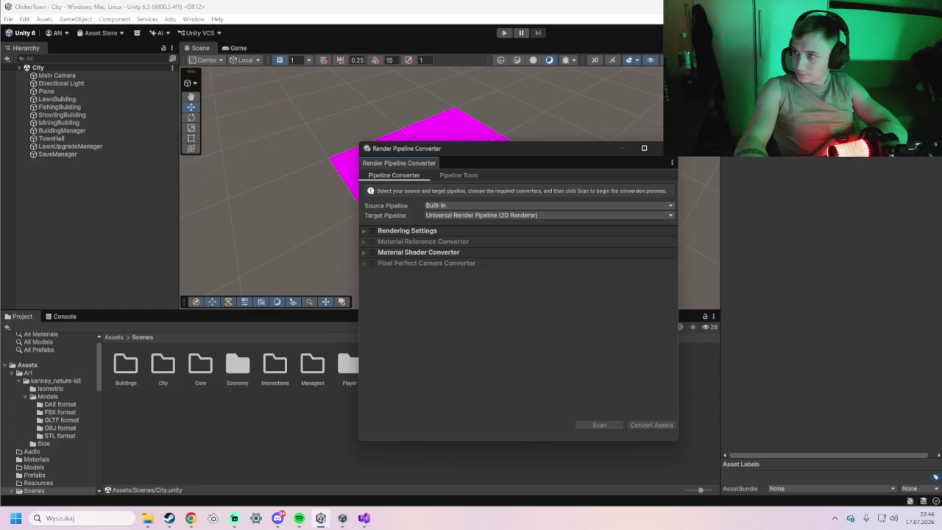
key("alt+Tab")
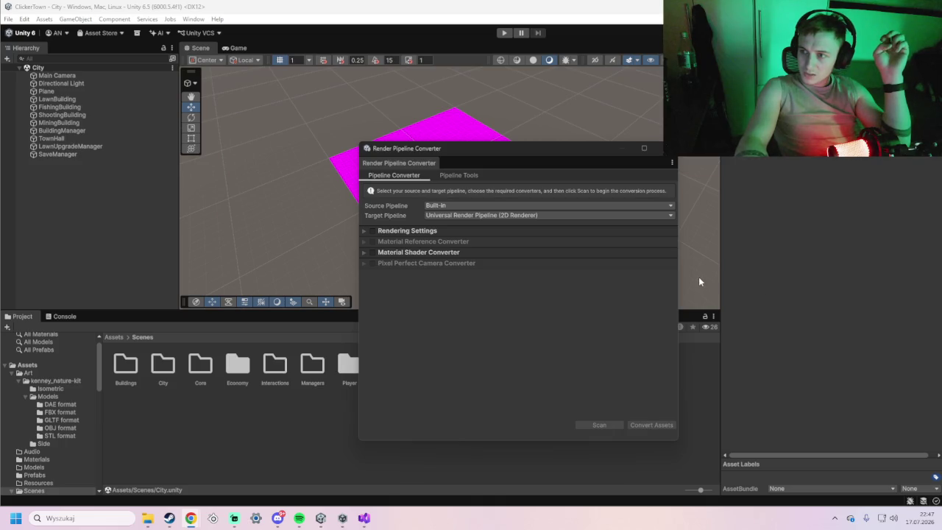
Target Universal Render Pipeline (Universal Renderer), enable Rendering Settings and Material Shader converters, and scan
left_click(503, 215)
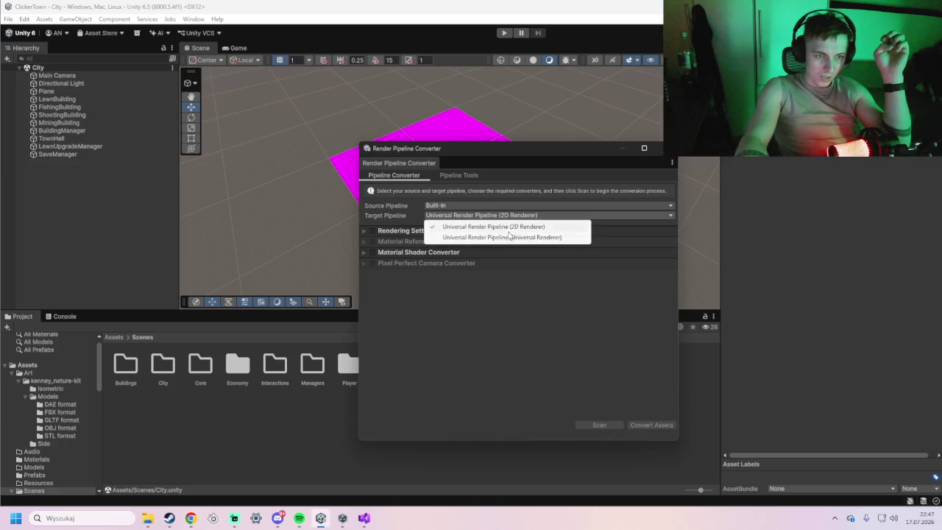
left_click(505, 237)
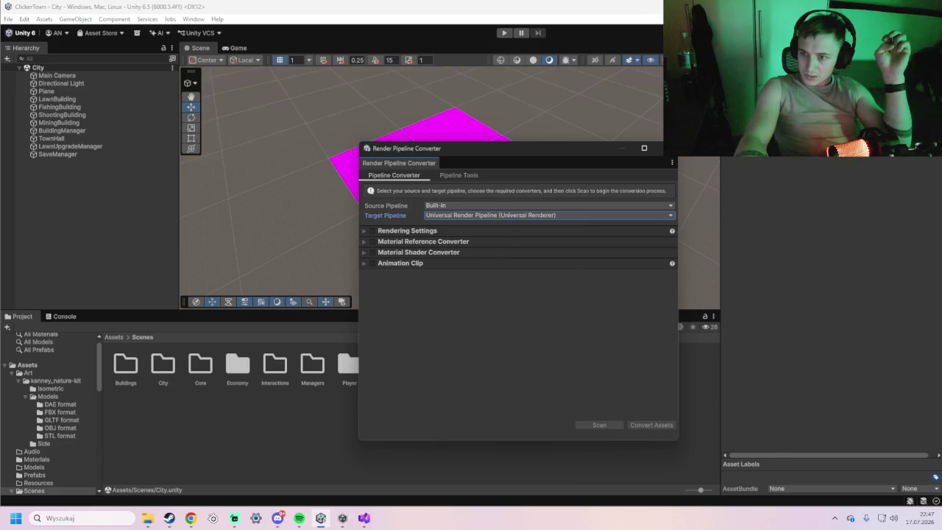
left_click(372, 230)
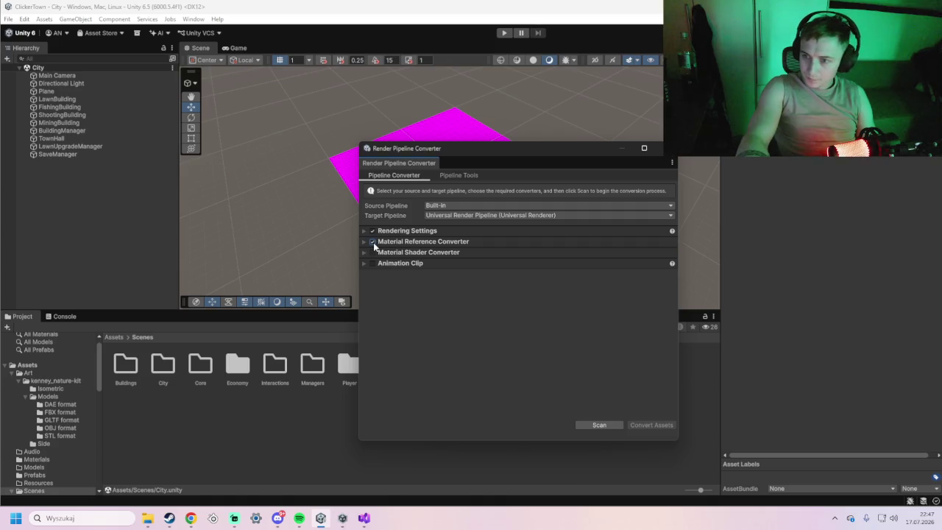
left_click(373, 252)
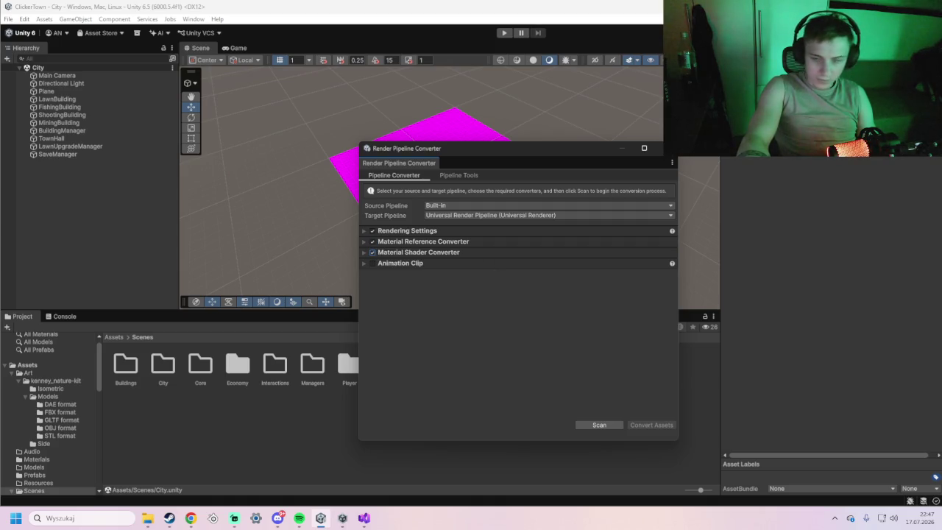
left_click(602, 425)
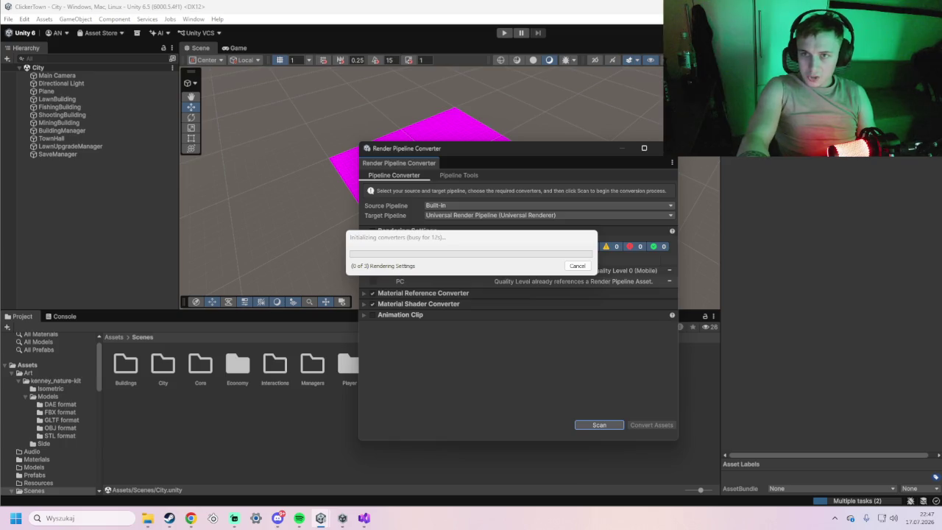
Let the converter scan finish while switching between the browser and the editor
key("alt+Tab")
left_click(487, 247)
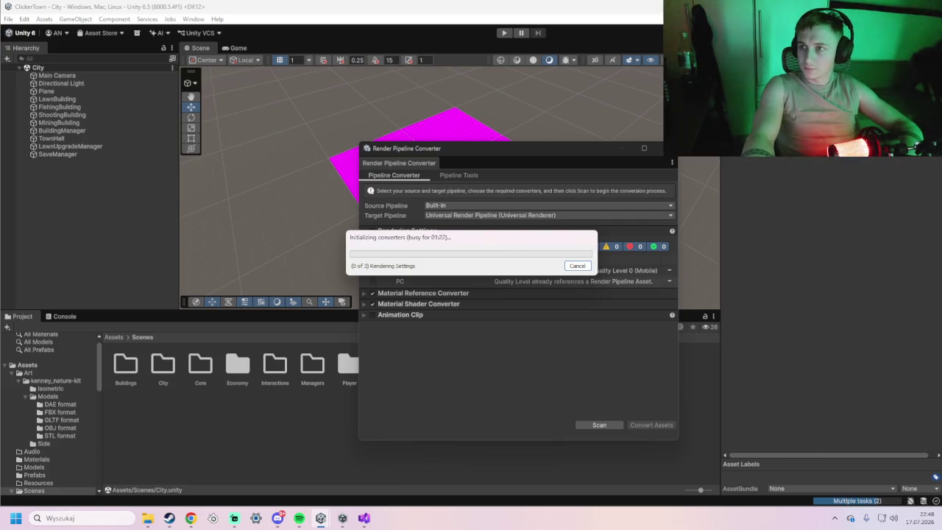
key("alt+Tab")
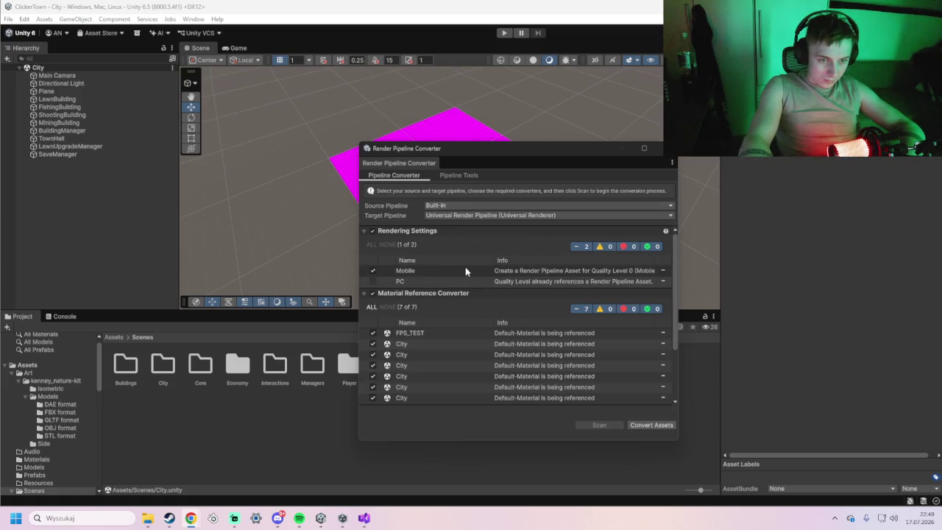
Convert the scanned assets to URP, confirming and saving the modified FPS_TEST scene
scroll(486, 287, "down", 3)
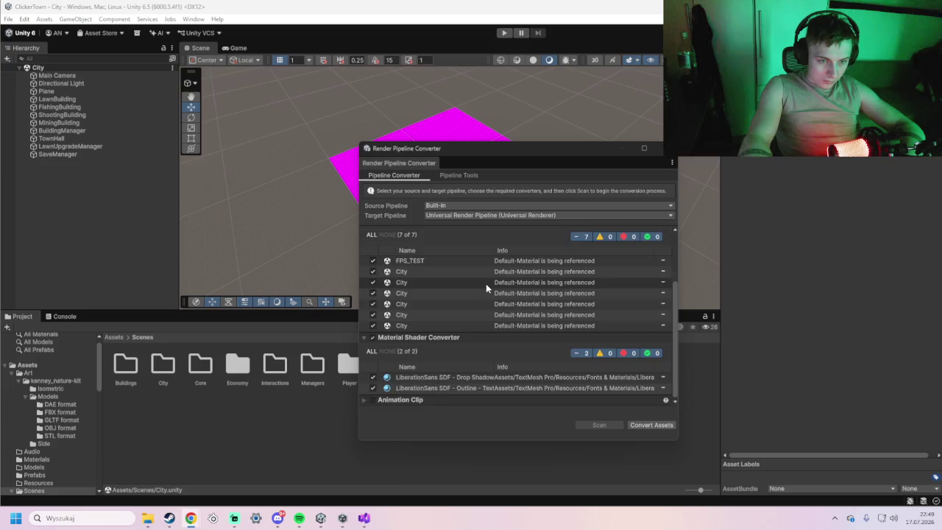
left_click(643, 425)
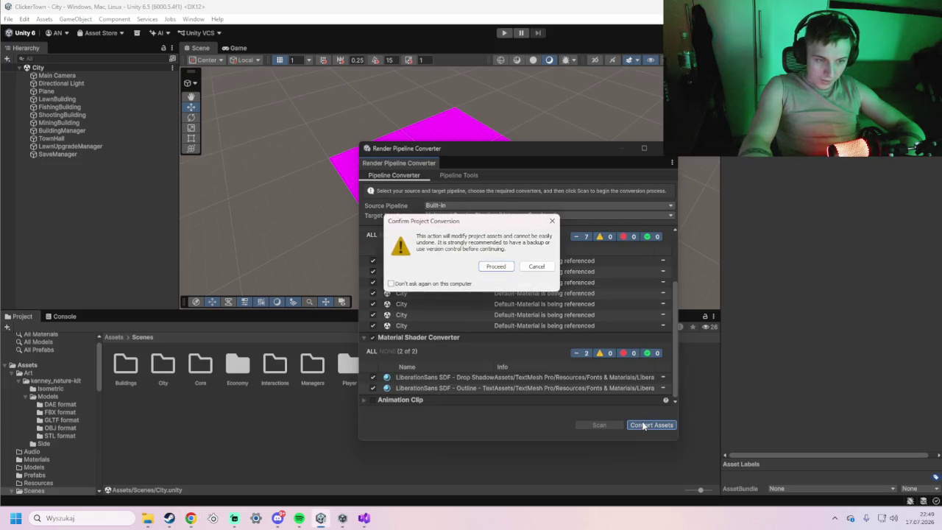
left_click(495, 268)
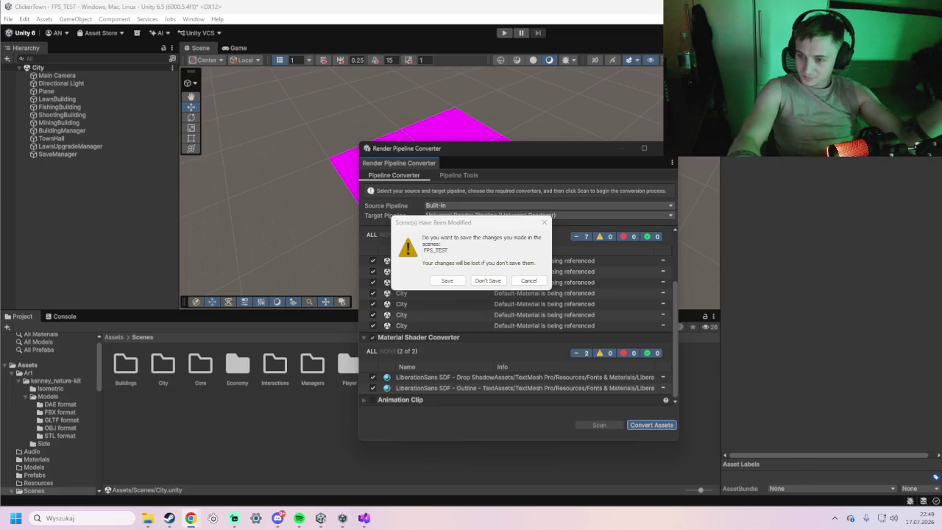
left_click(447, 280)
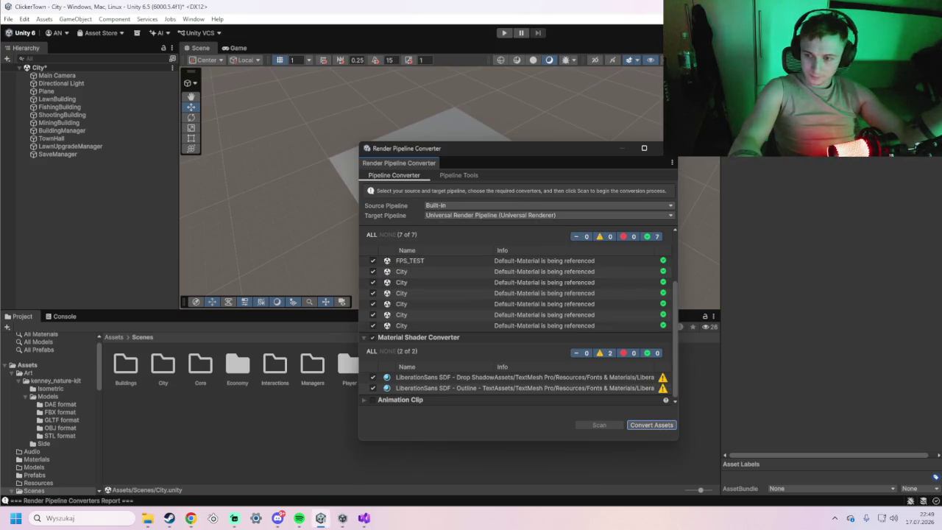
Run the conversion again, saving the City scene, and close the Render Pipeline Converter
left_click(660, 425)
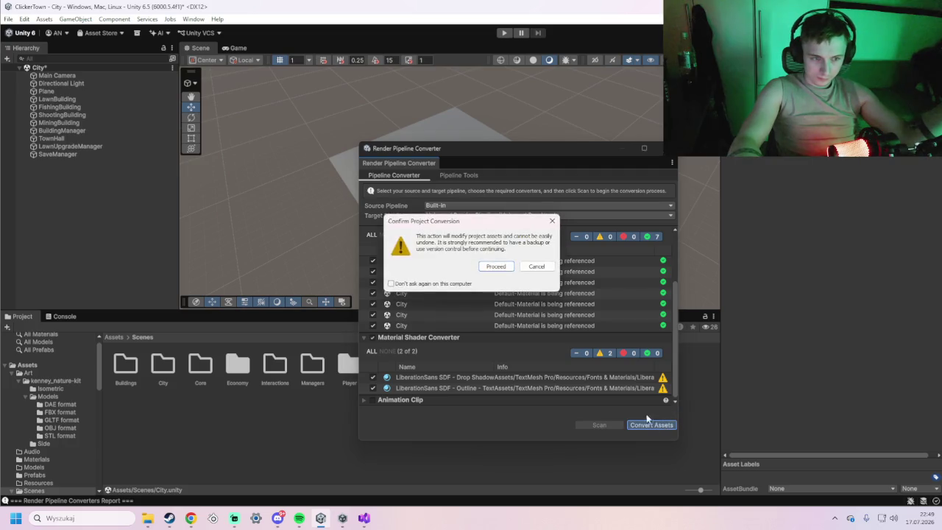
left_click(497, 267)
left_click(491, 275)
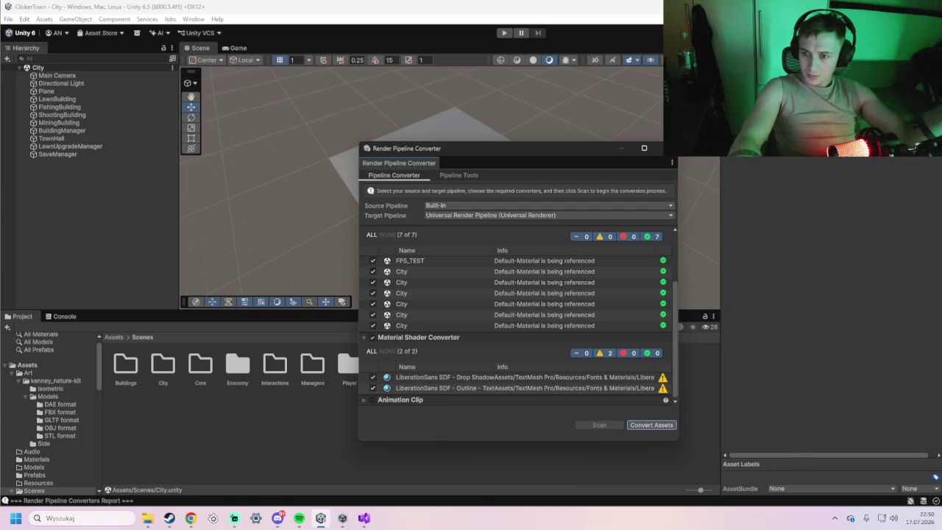
left_click(671, 157)
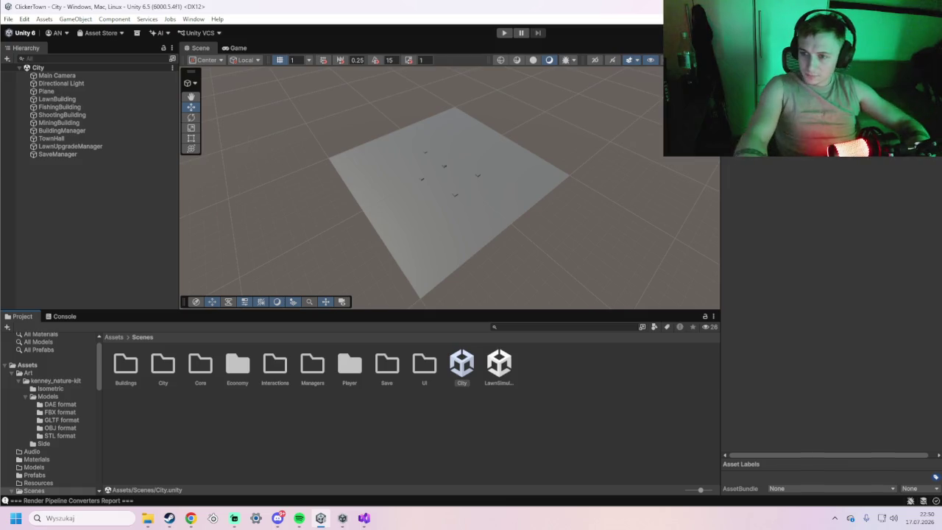
Start Play mode and dismiss the upgrade info in the lawn game
left_click(504, 33)
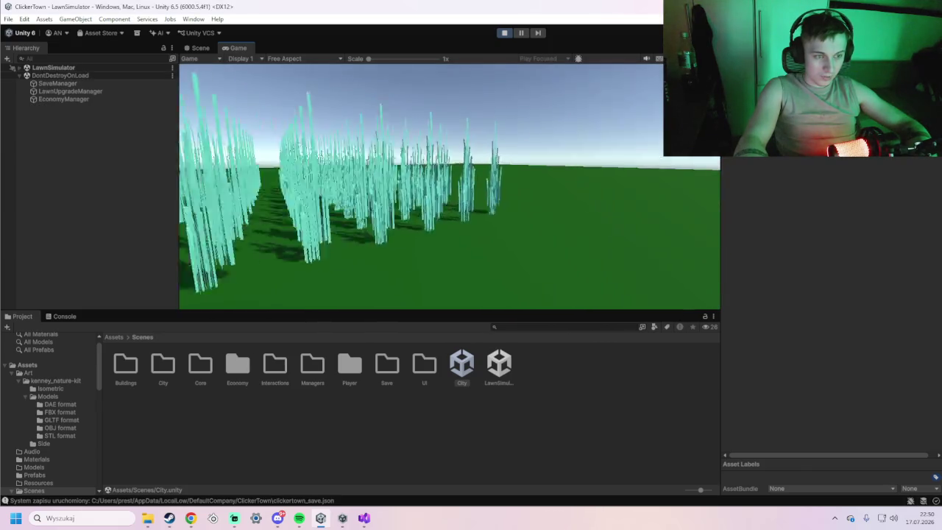
mouse_move(333, 181)
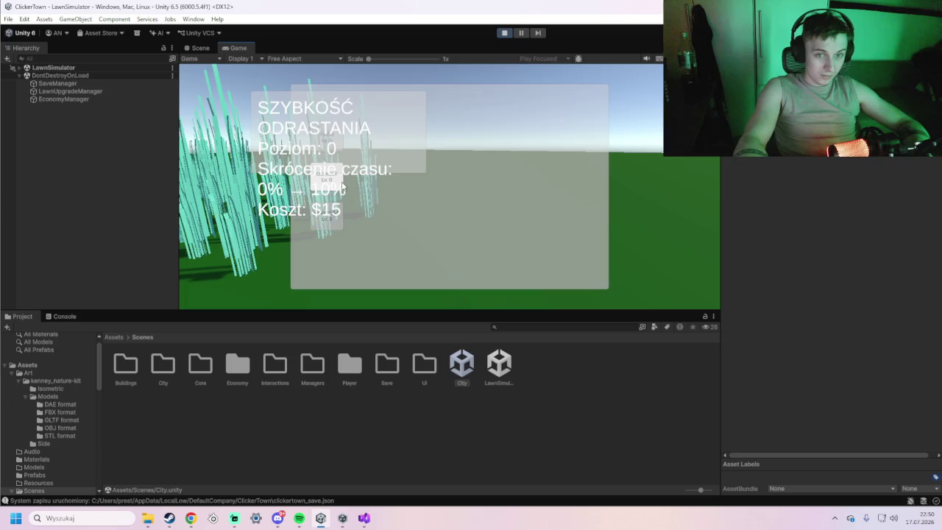
mouse_move(326, 134)
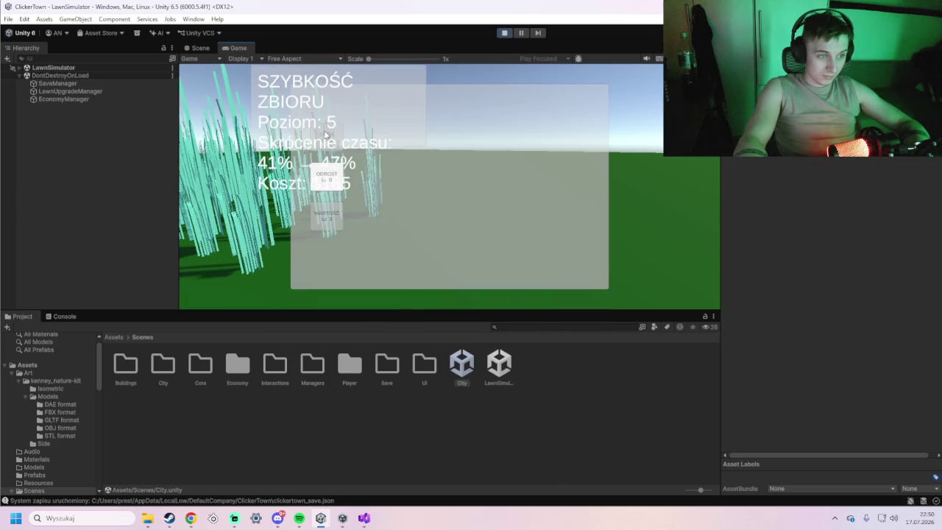
key("Escape")
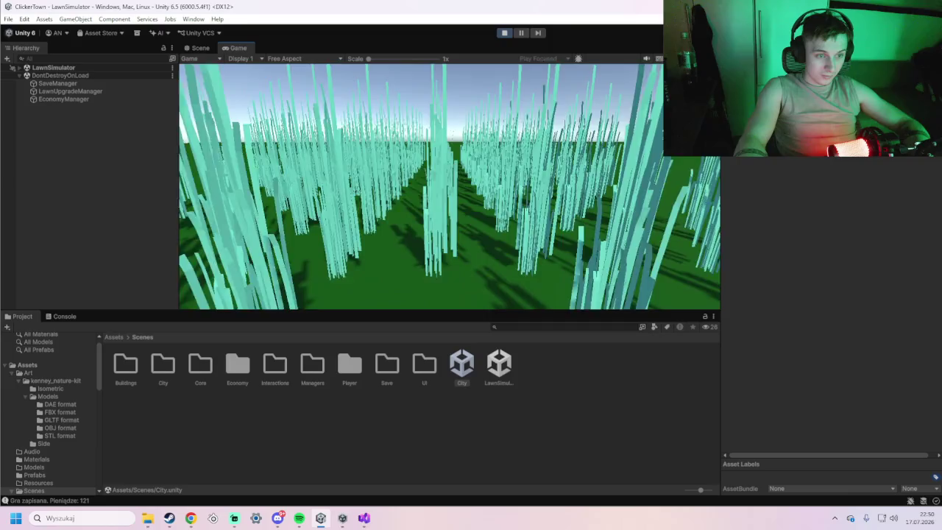
Walk through the lawn rows with W, mowing grass to earn money
key("w")
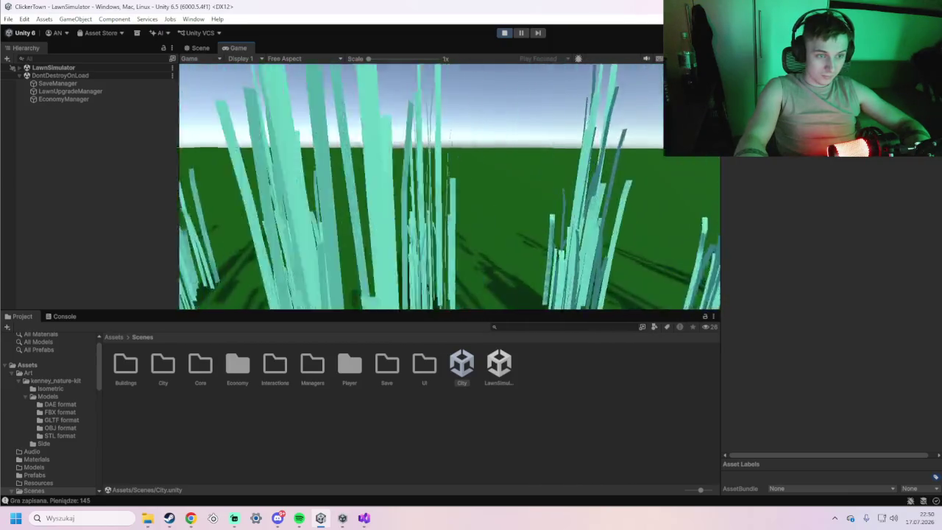
key("w")
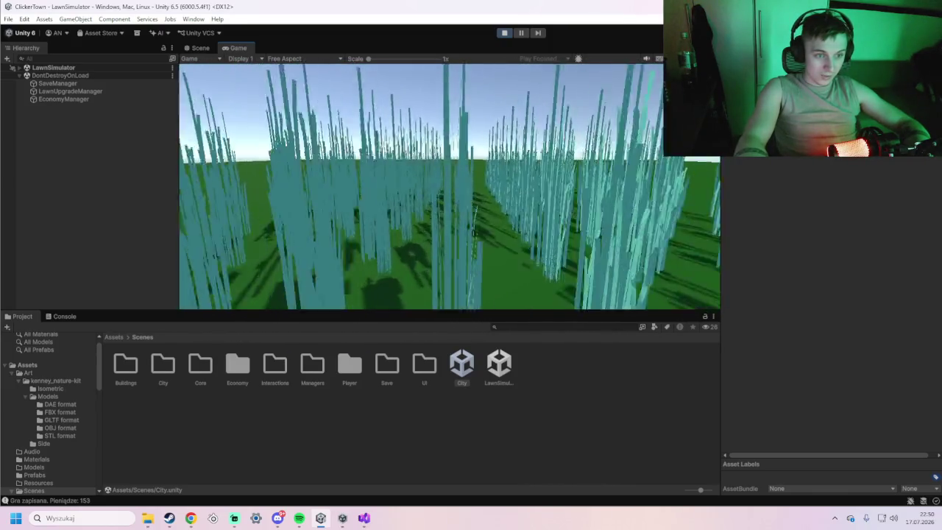
key("w")
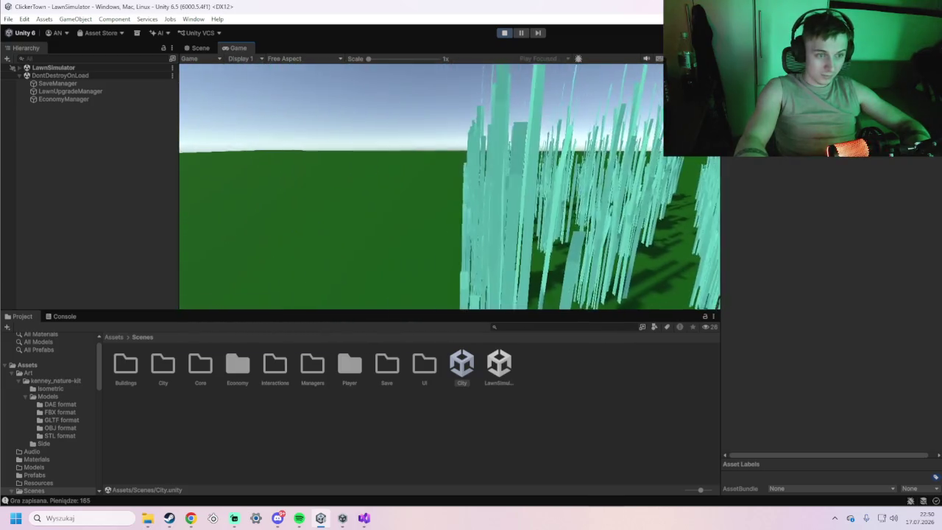
key("w")
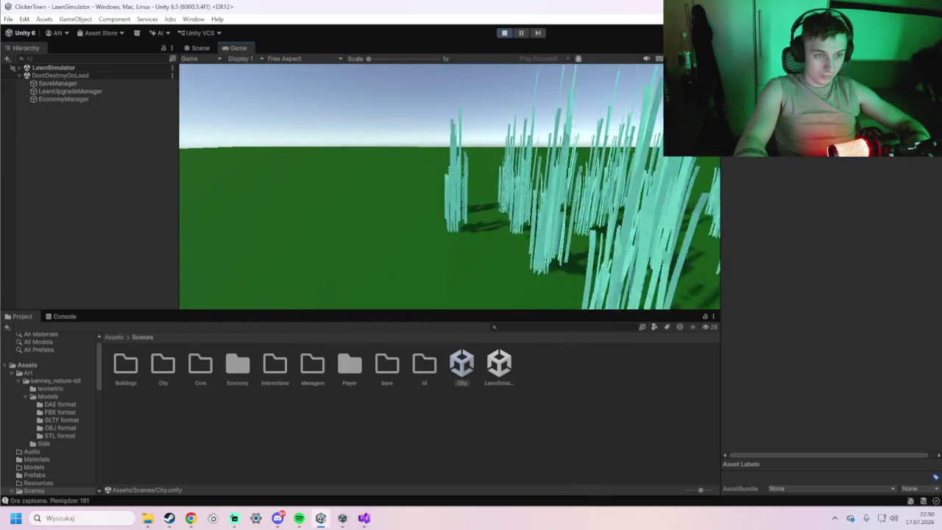
key("w")
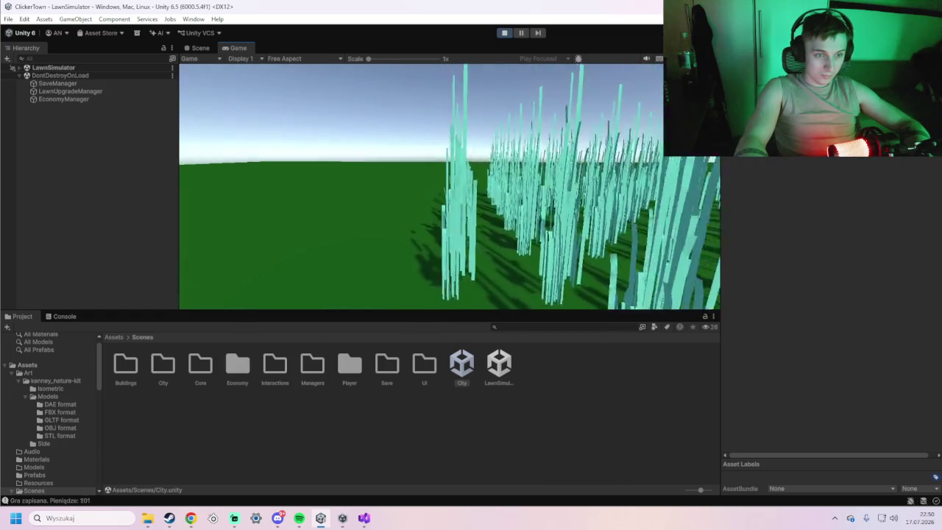
key("w")
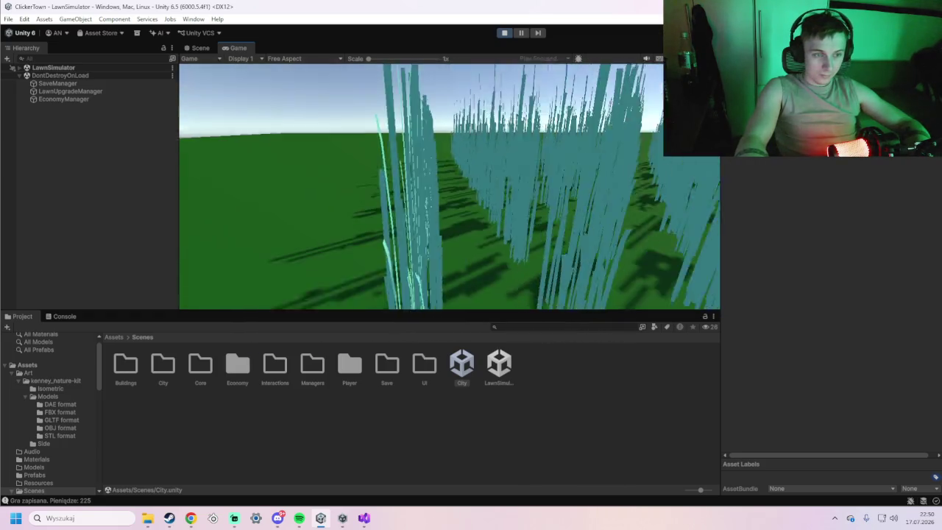
key("w")
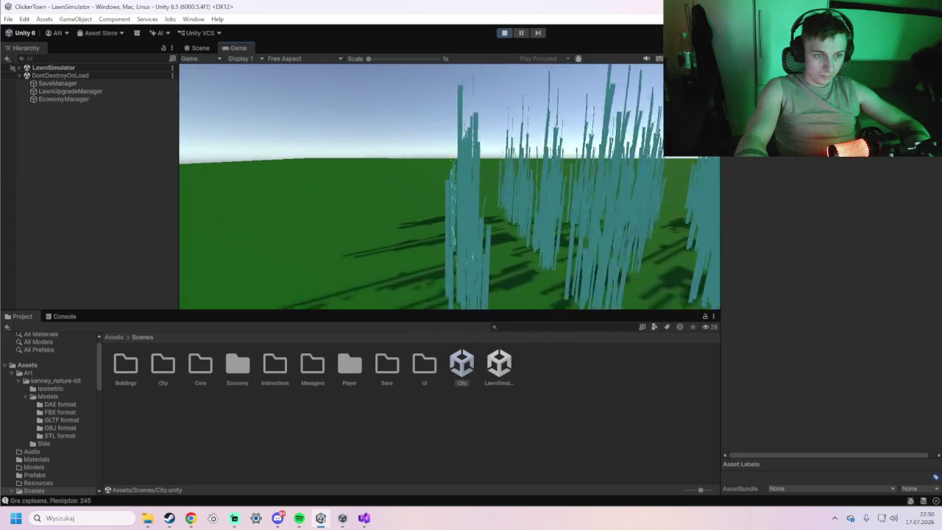
key("w")
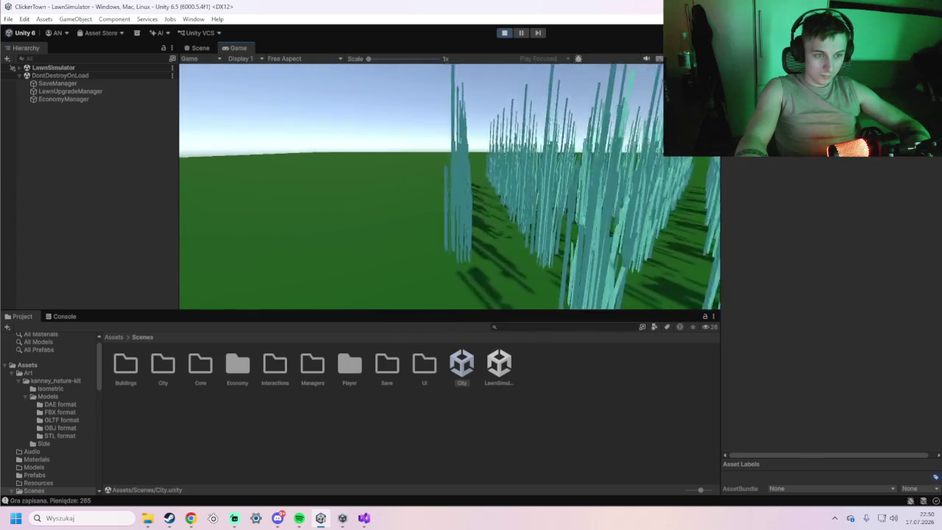
key("w")
key("w")
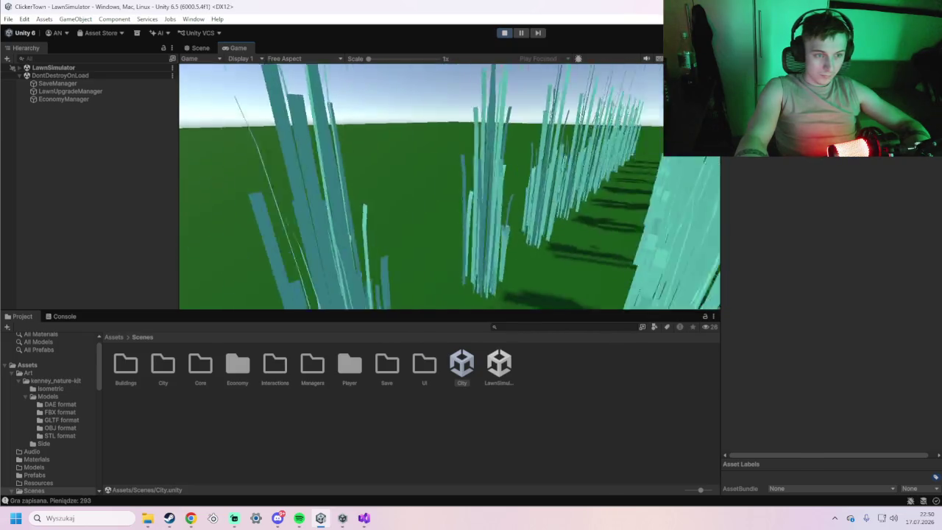
key("w")
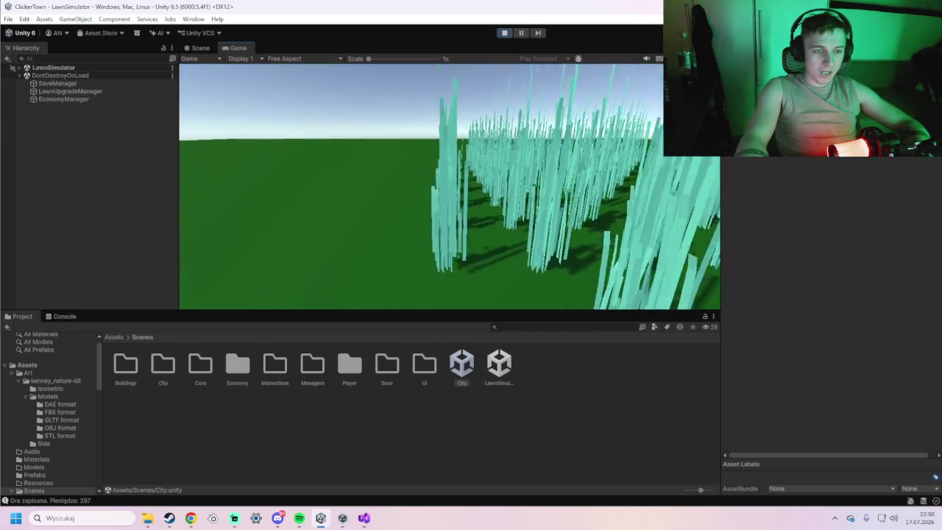
key("w")
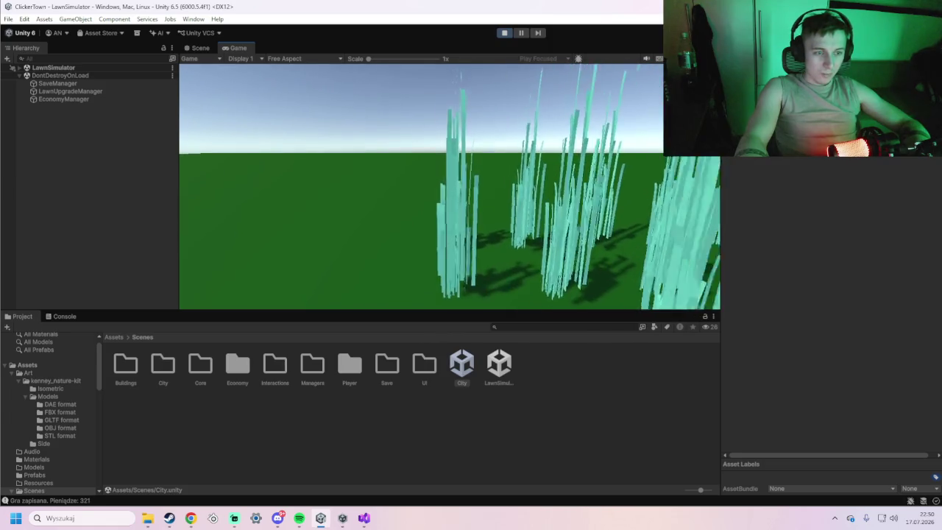
key("w")
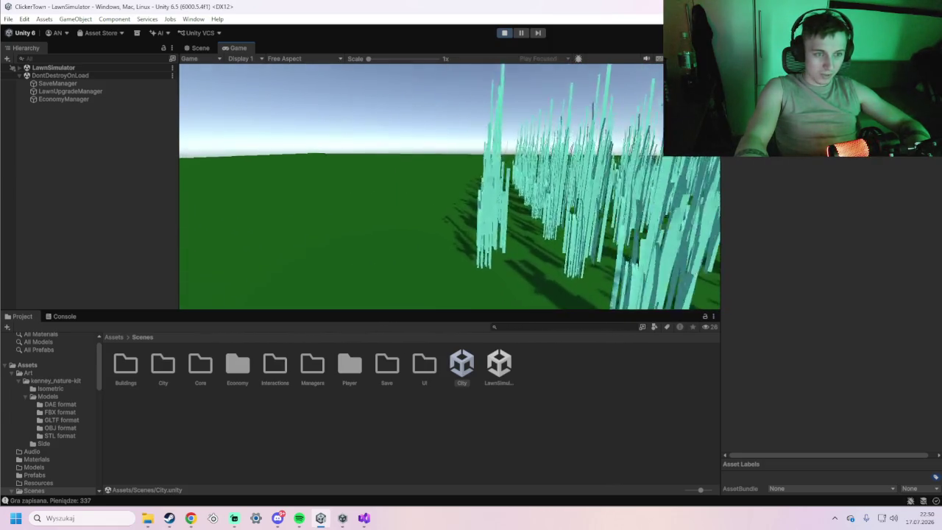
Buy a WARTOŚĆ grass value upgrade and two ODROST regrowth upgrades from the upgrade panel
key("u")
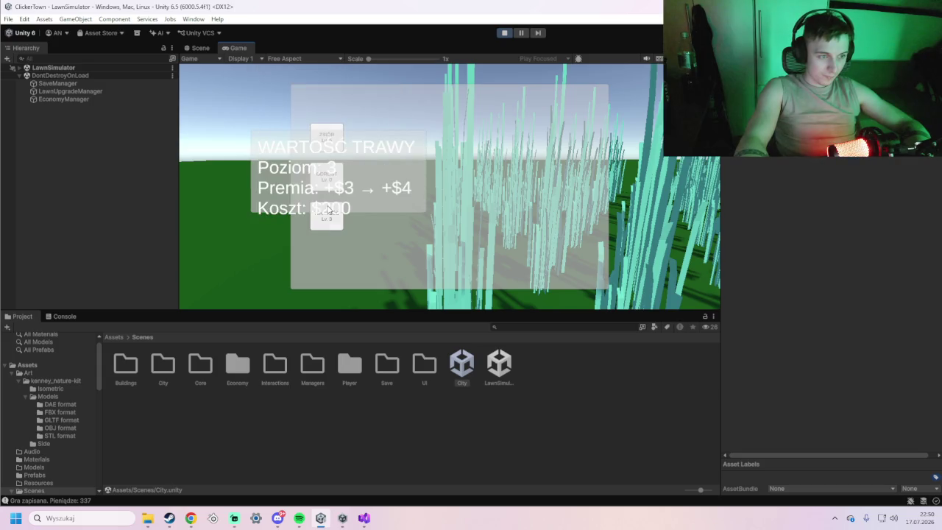
left_click(328, 218)
left_click(332, 171)
left_click(331, 170)
left_click(331, 171)
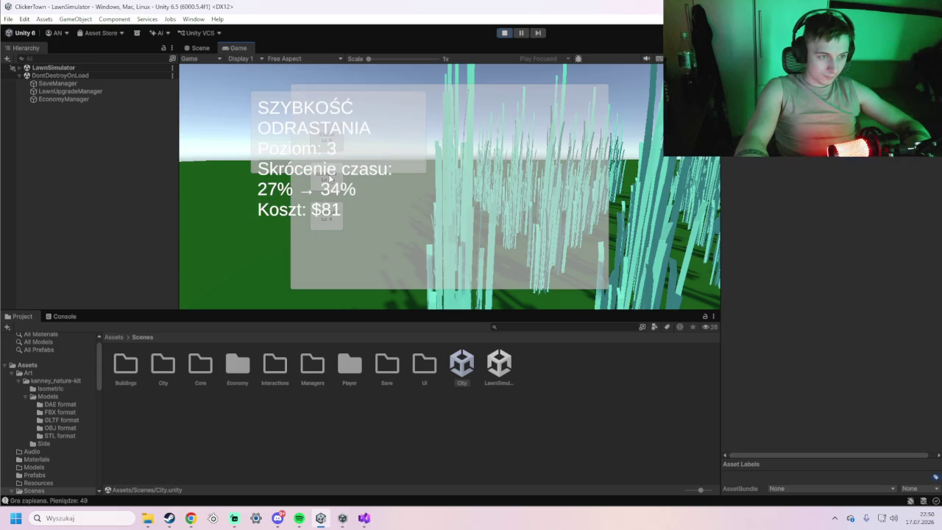
key("u")
Mow more grass, buy another ODROST upgrade, then stop Play mode
key("w")
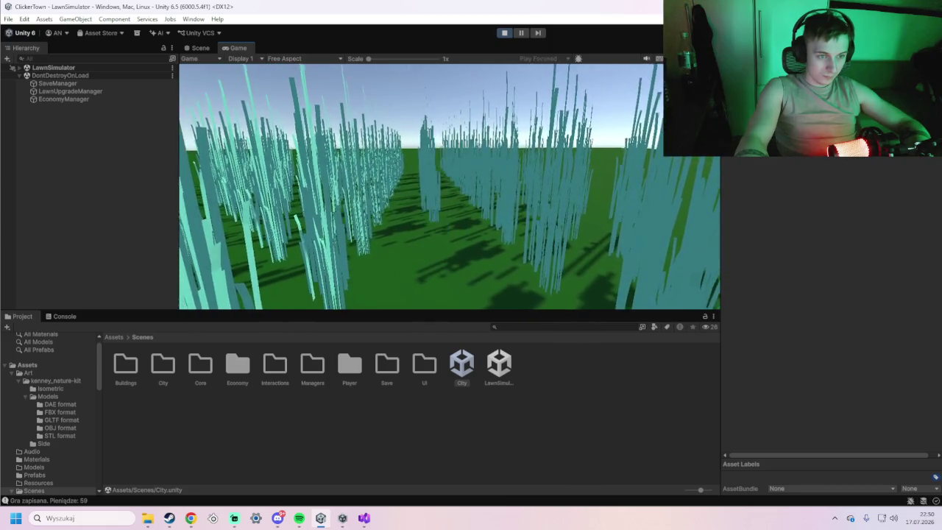
key("w")
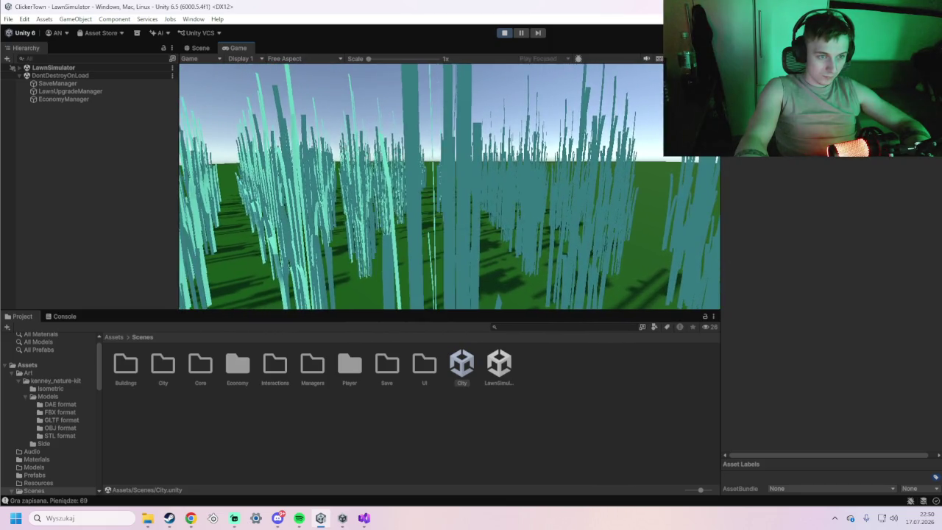
key("w")
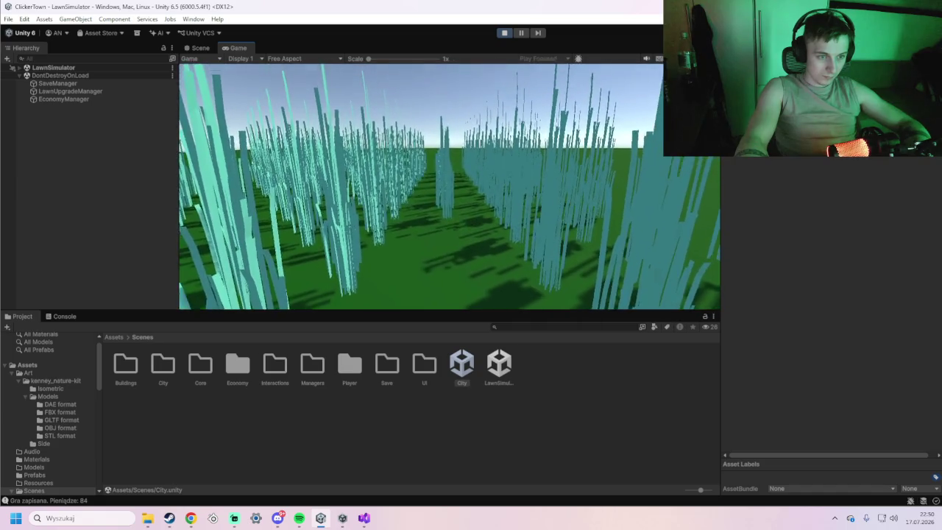
key("w")
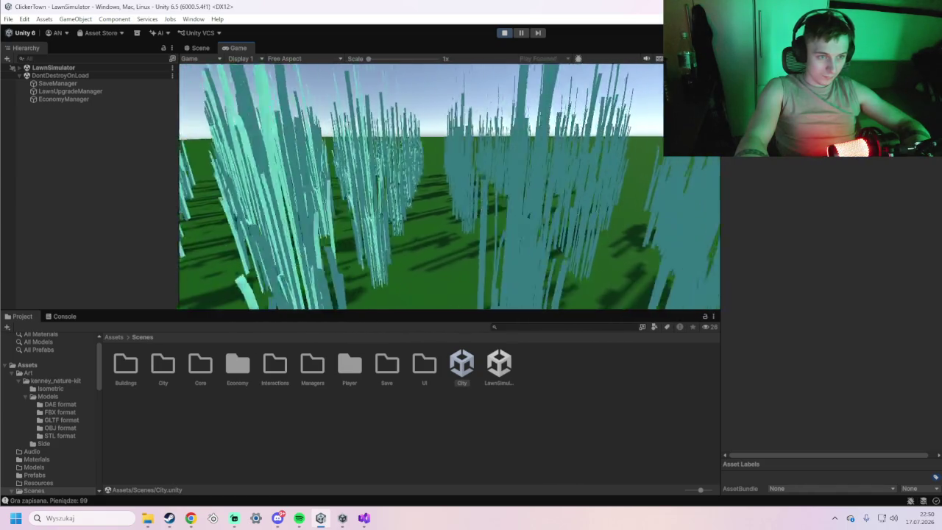
key("w")
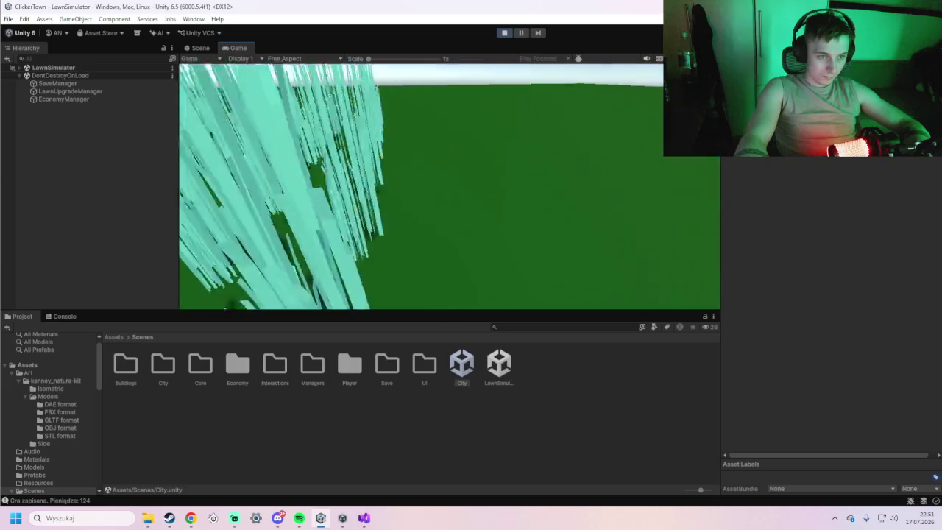
key("w")
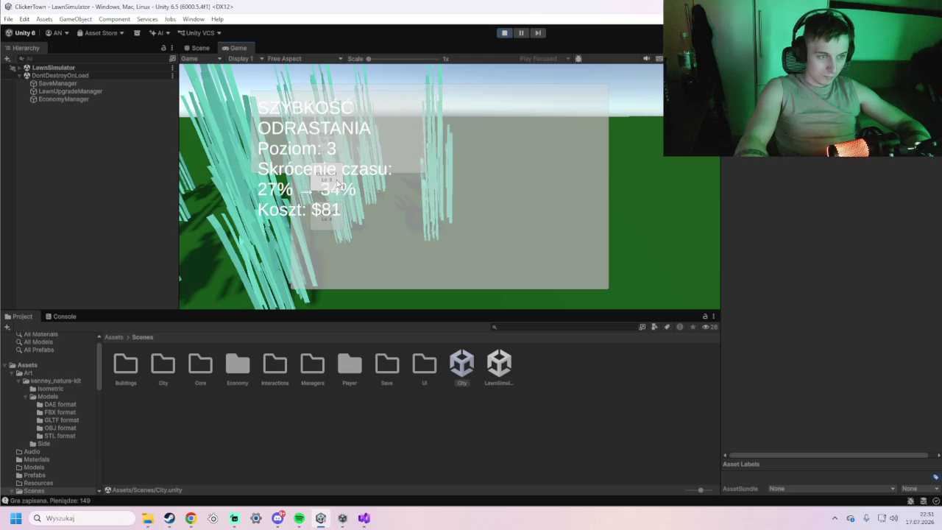
left_click(450, 190)
key("w")
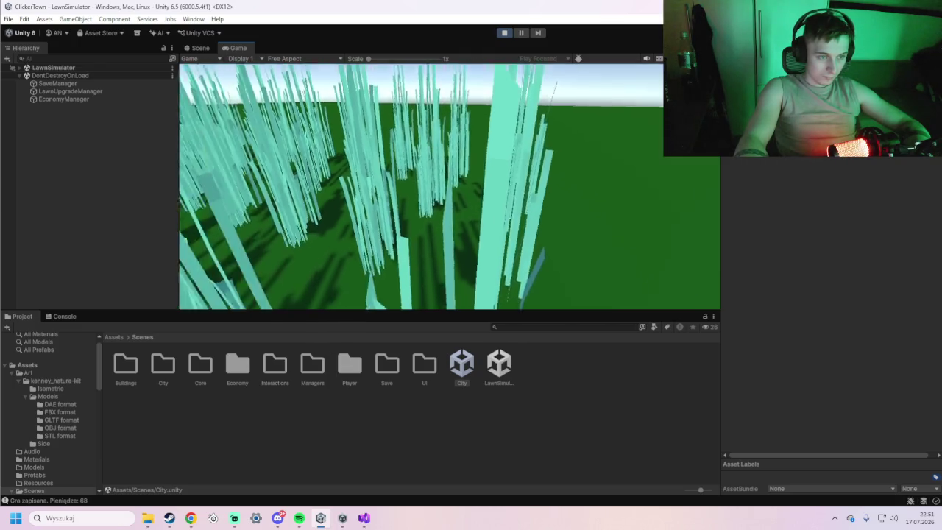
key("e")
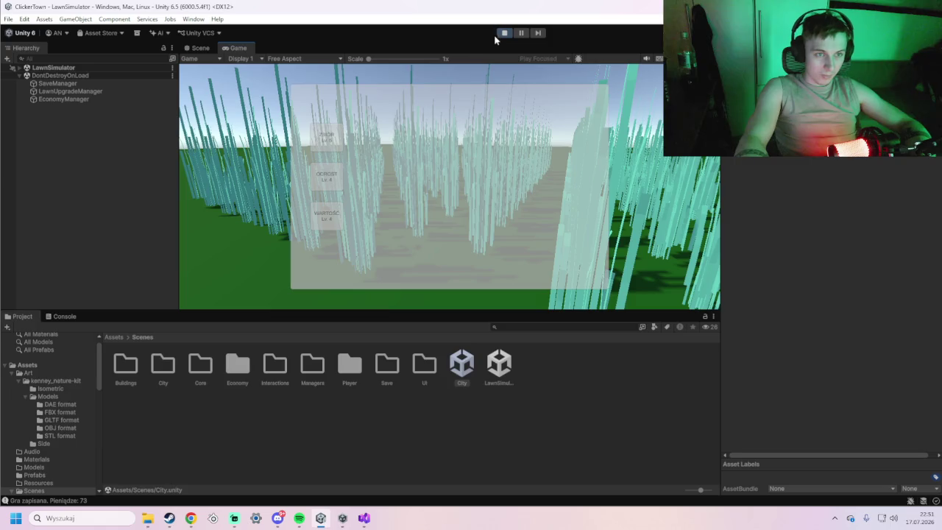
left_click(503, 33)
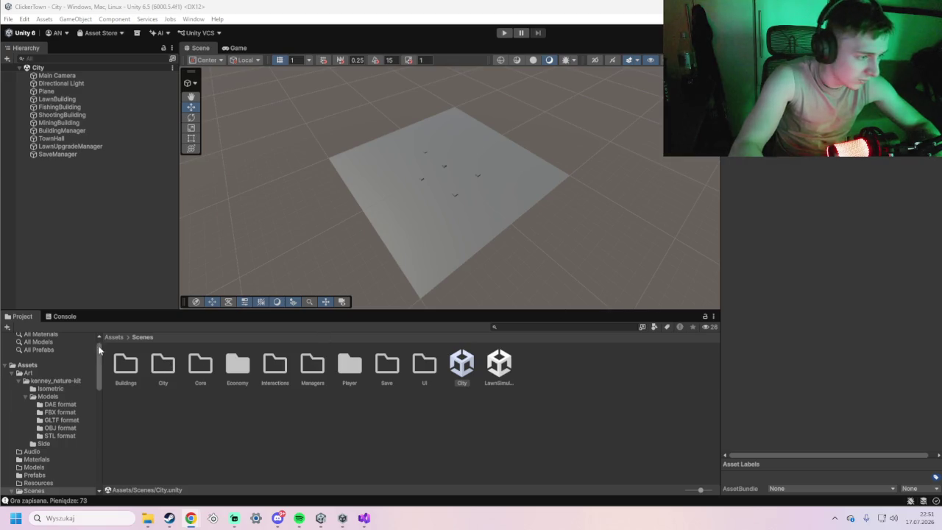
scroll(53, 366, "up", 1)
Open LawnSimulator, select the Ground plane, and select LawnGround_Mat in Assets/Materials
double_click(487, 362)
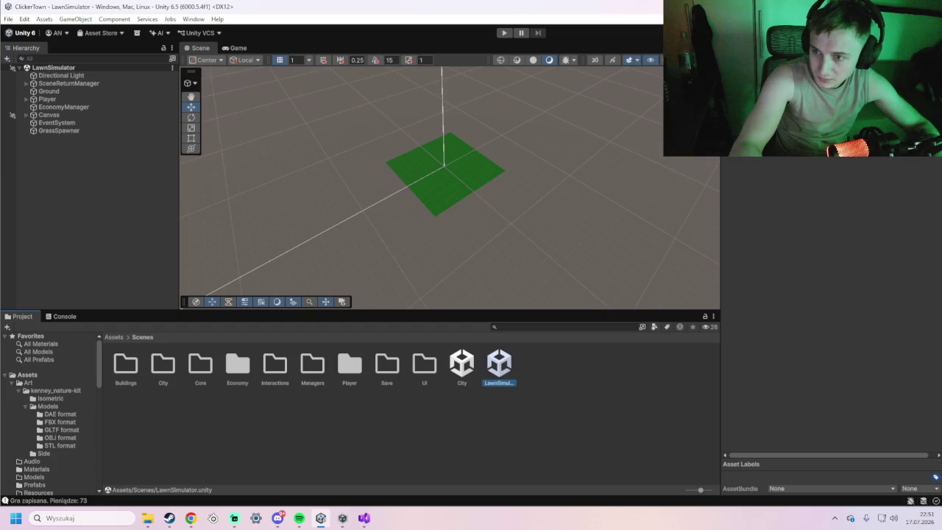
left_click(480, 177)
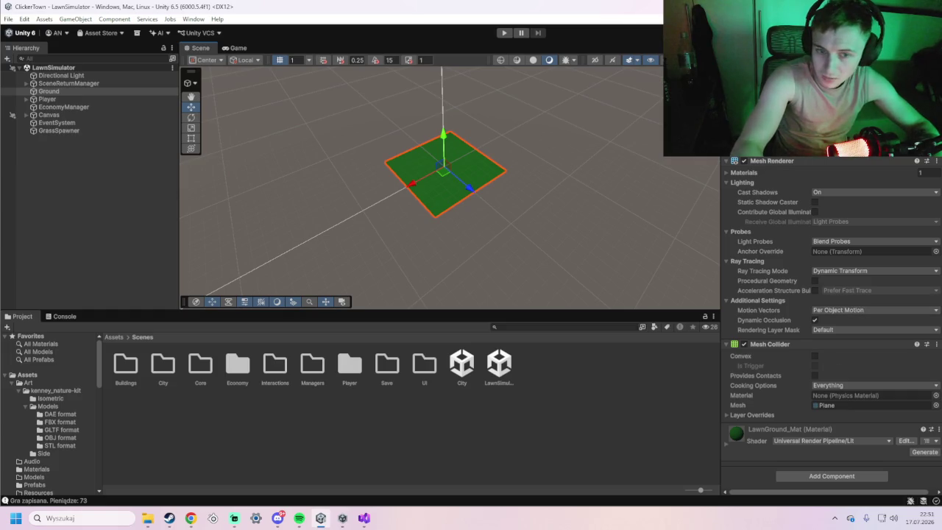
left_click(33, 374)
double_click(202, 364)
left_click(124, 372)
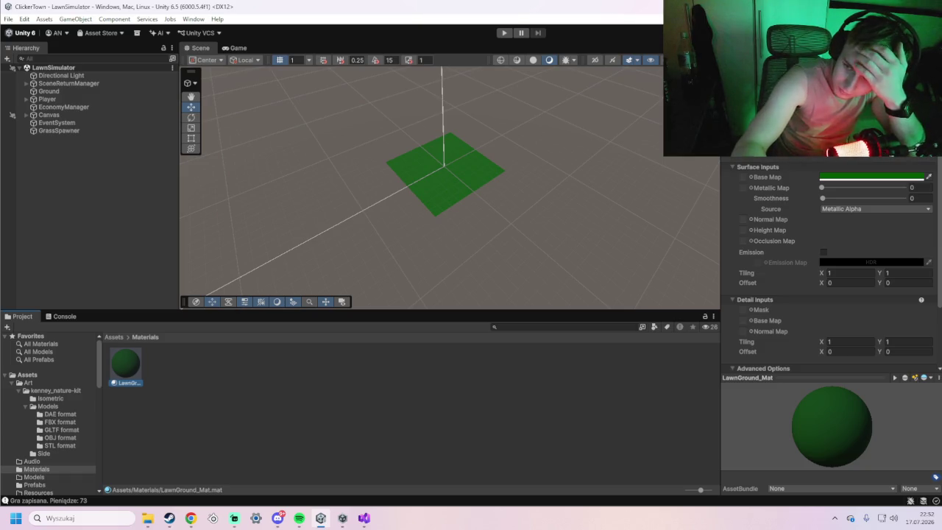
key("alt+Tab")
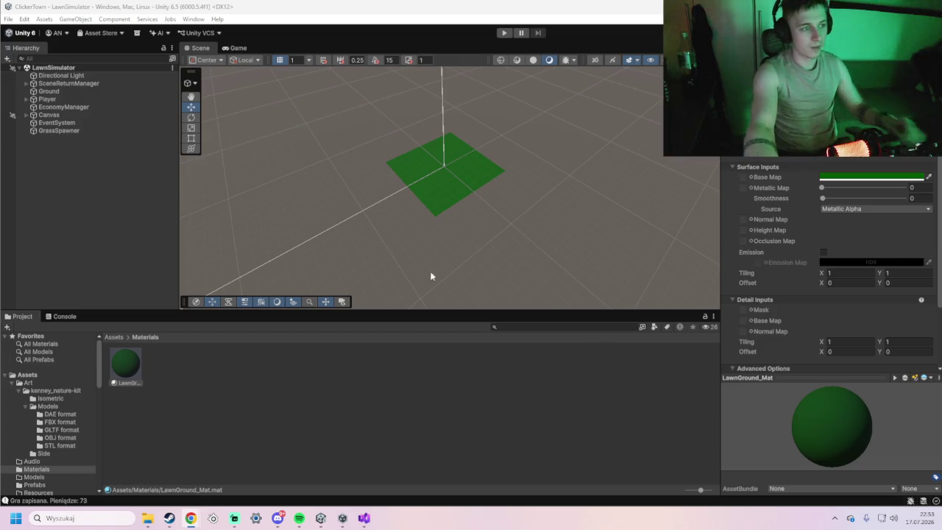
Open the City scene from Assets/Scenes and enter Play mode
left_click(33, 376)
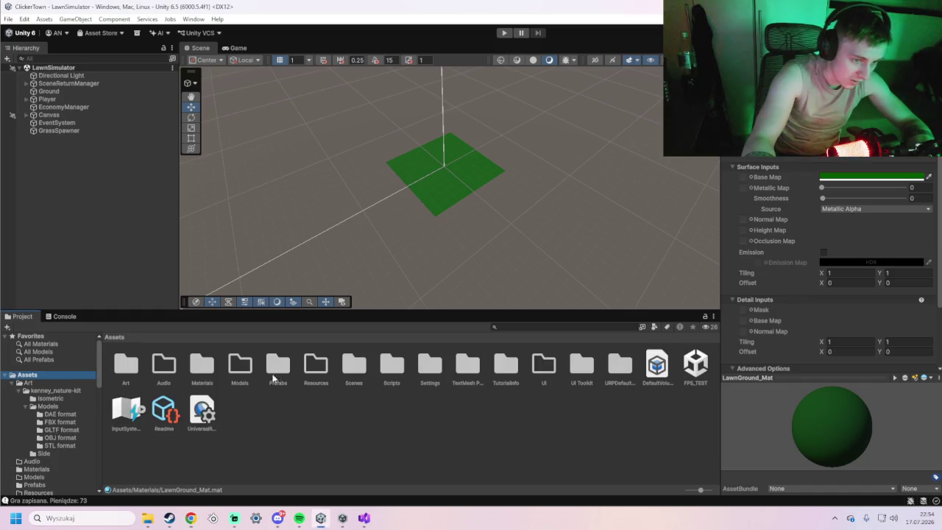
double_click(349, 374)
double_click(467, 374)
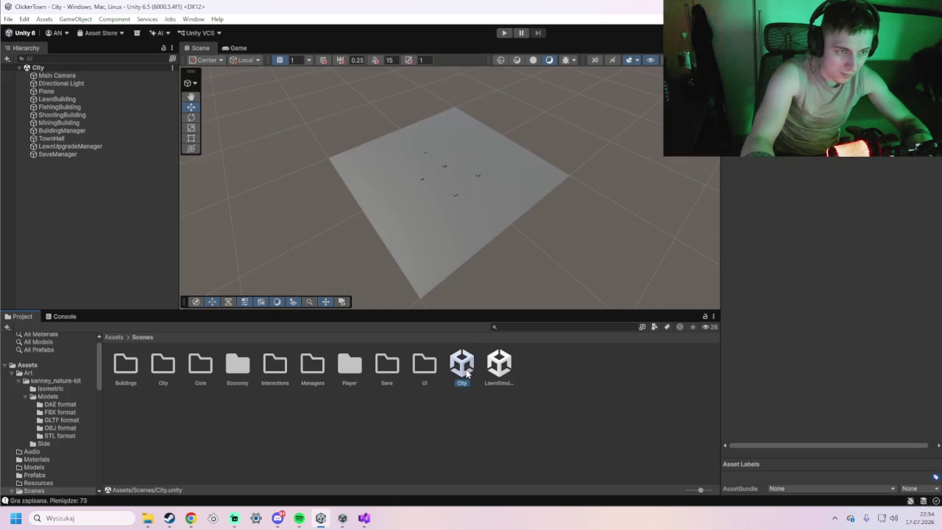
left_click(552, 261)
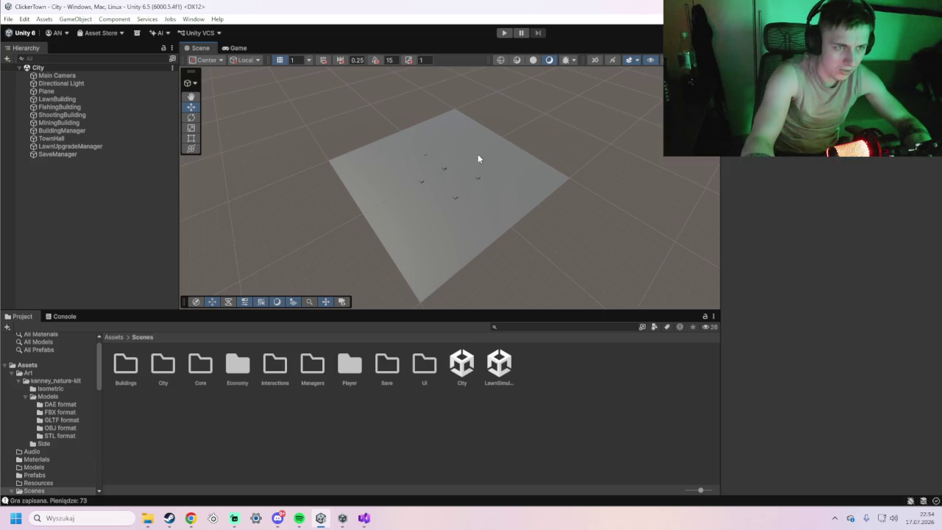
left_click(504, 32)
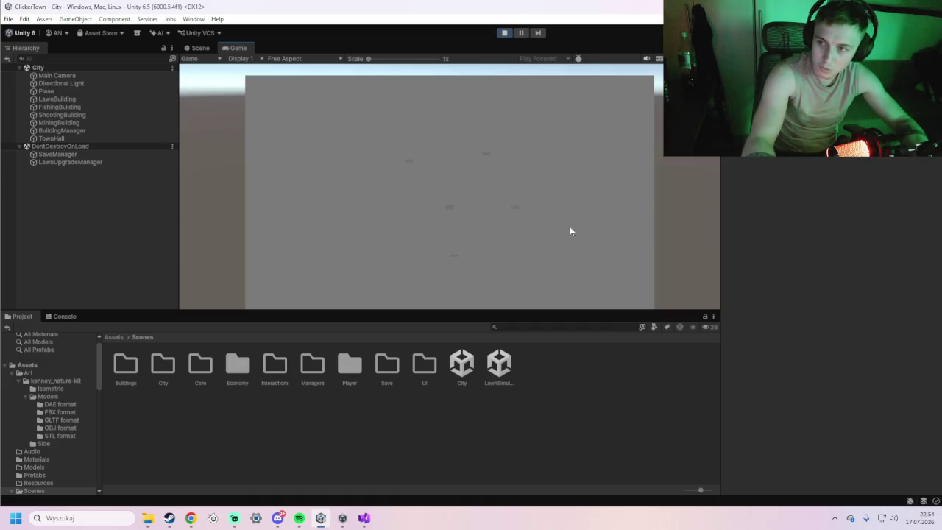
Load the lawn game from the City building, check the upgrade panel, and start mowing
left_click(450, 251)
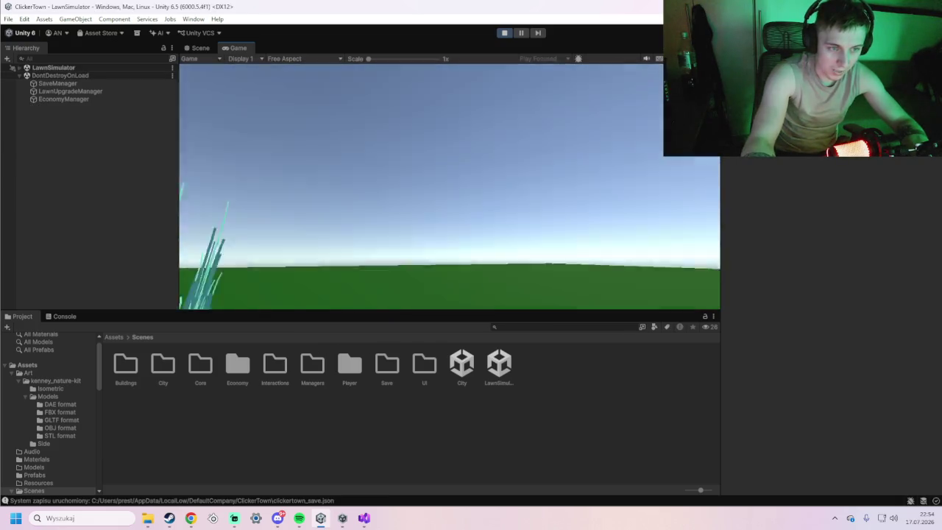
key("w")
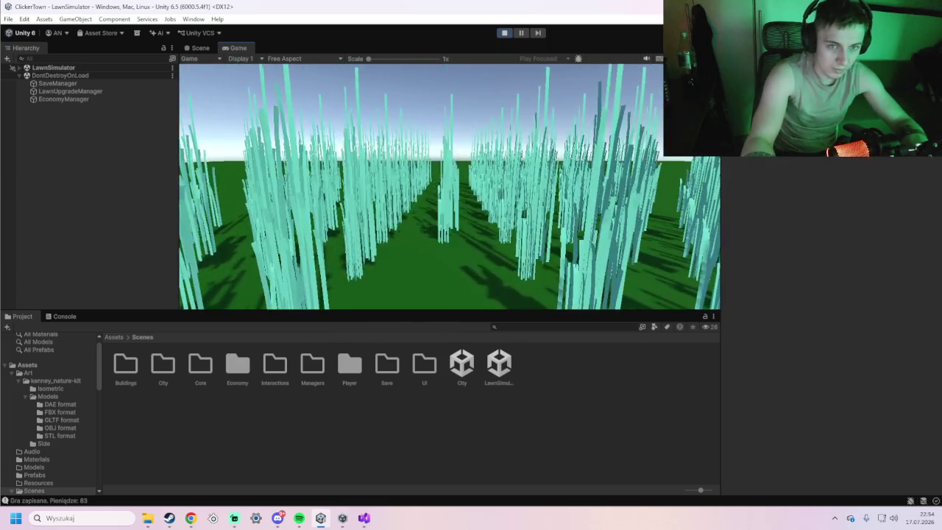
key("Tab")
mouse_move(312, 149)
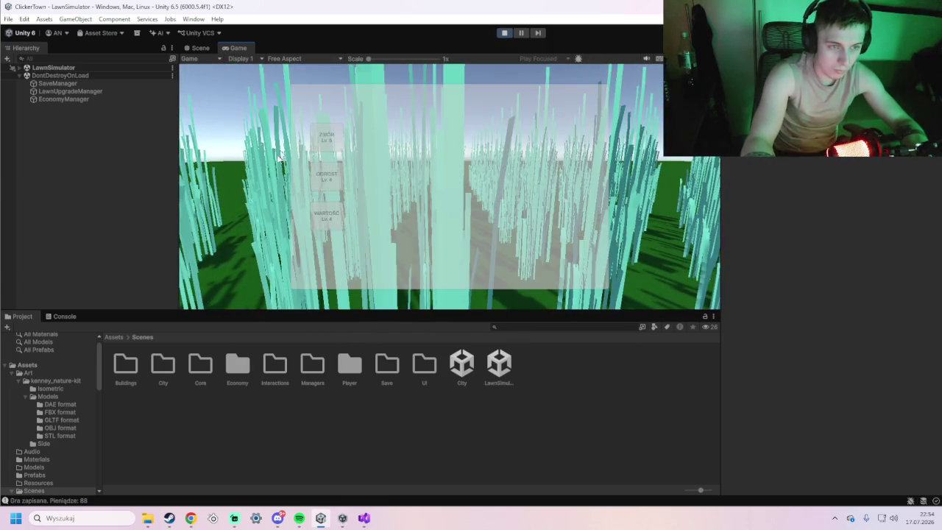
key("Tab")
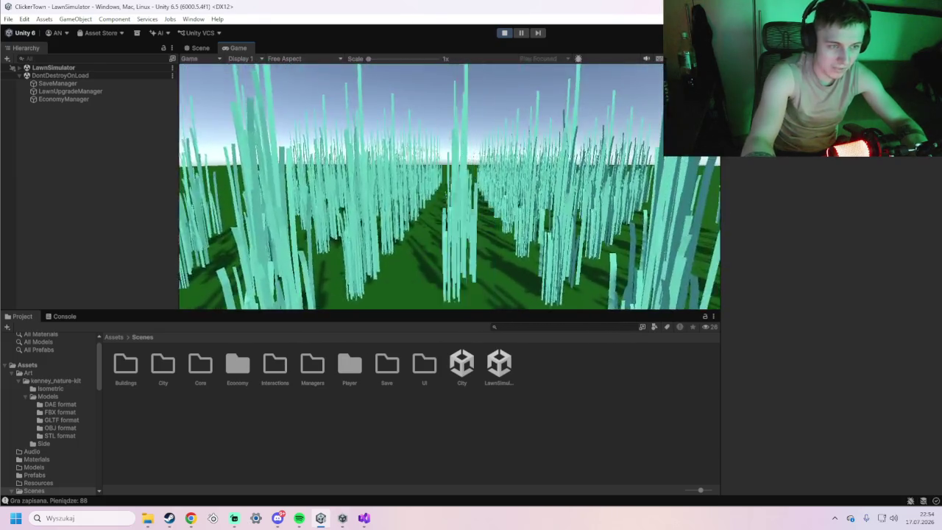
key("w")
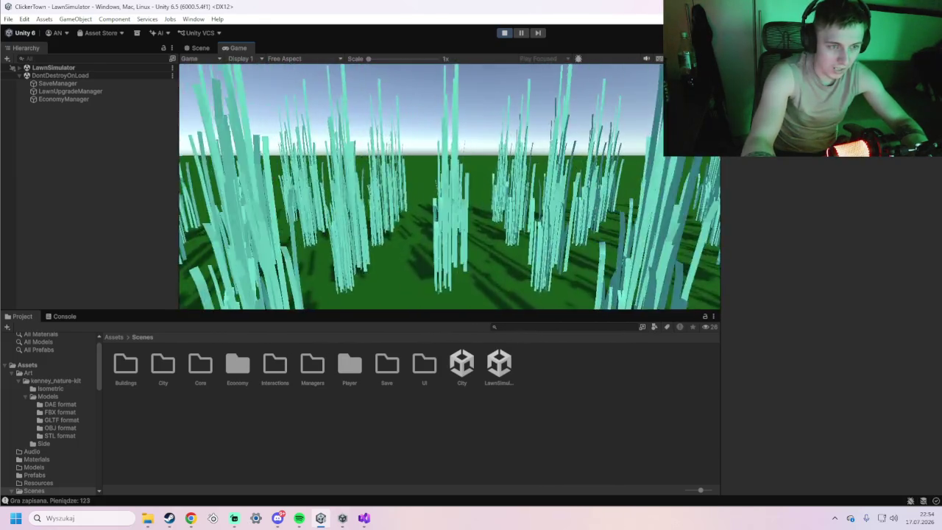
key("w")
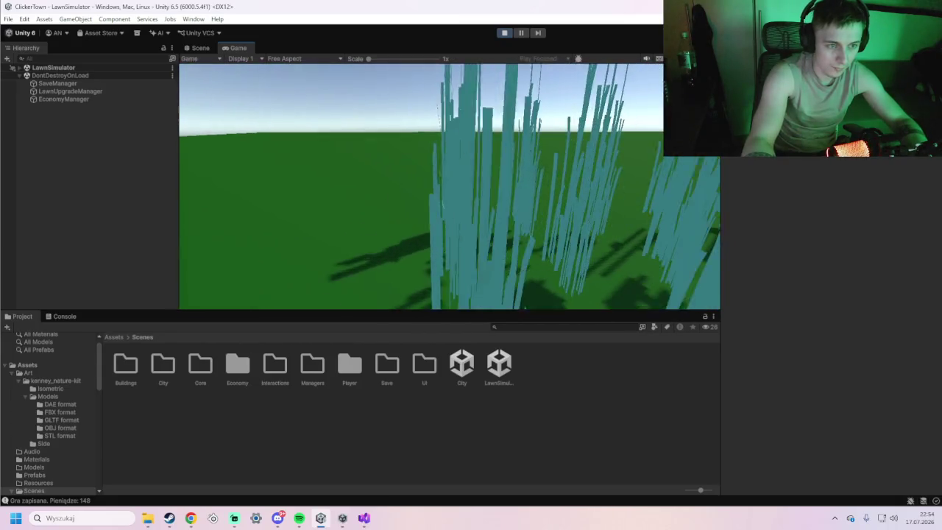
key("w")
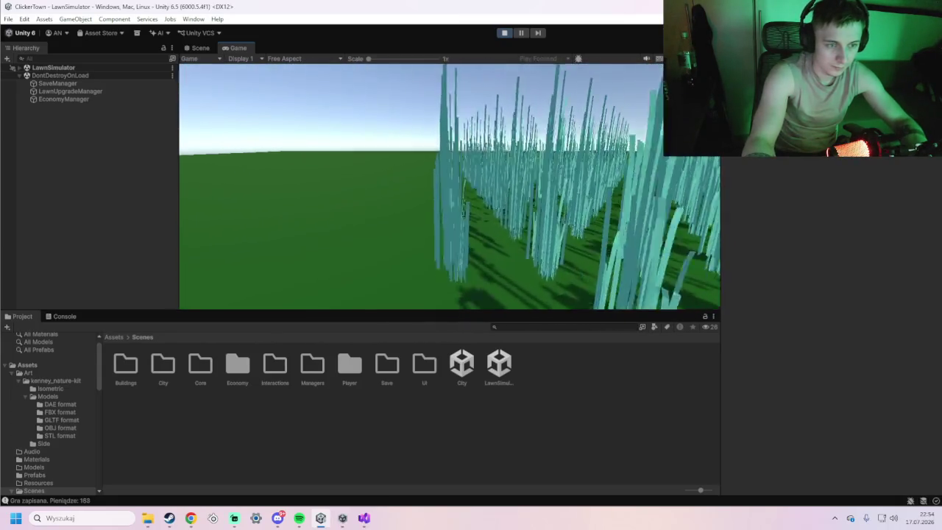
Buy the ODROST upgrade and keep mowing across the grass field
key("Tab")
left_click(326, 177)
key("Tab")
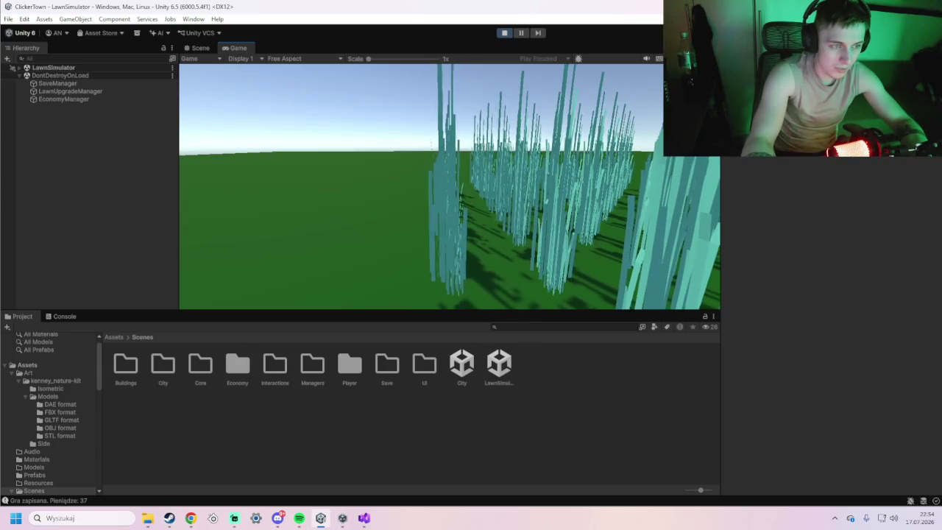
key("w")
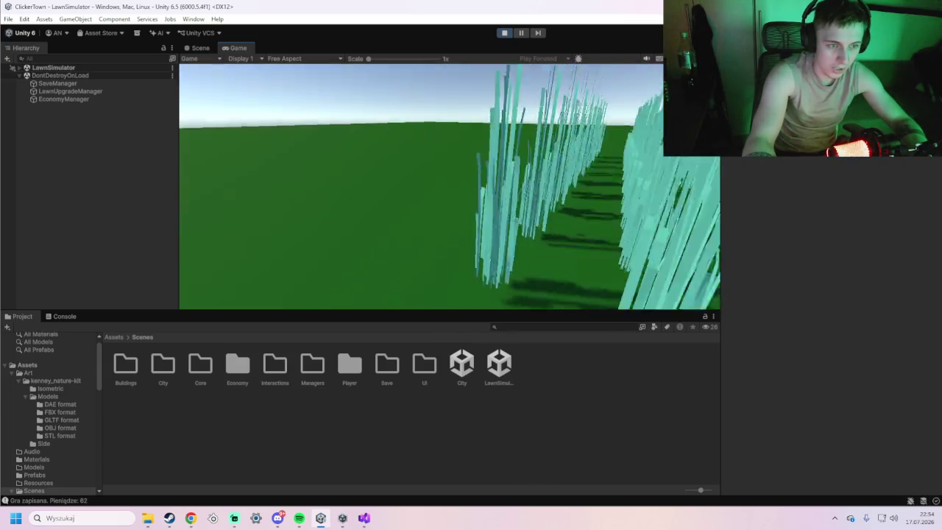
key("w")
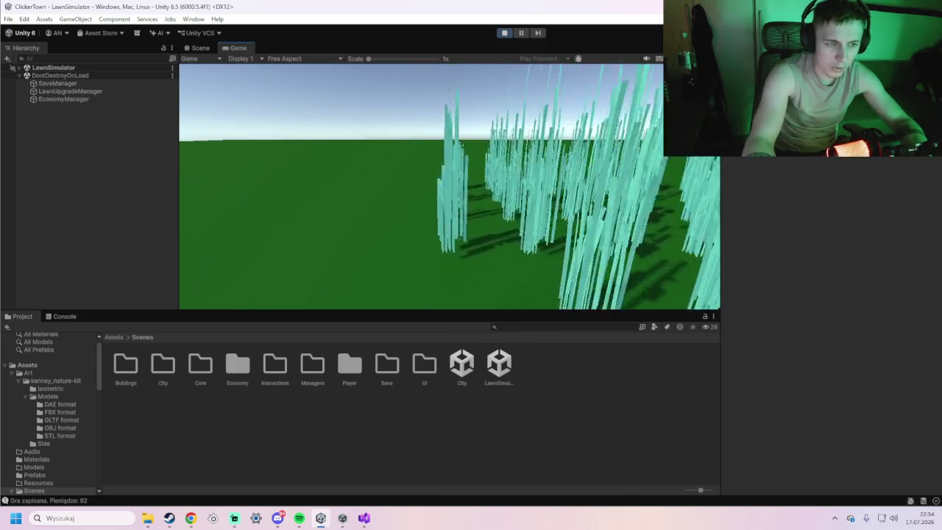
key("w")
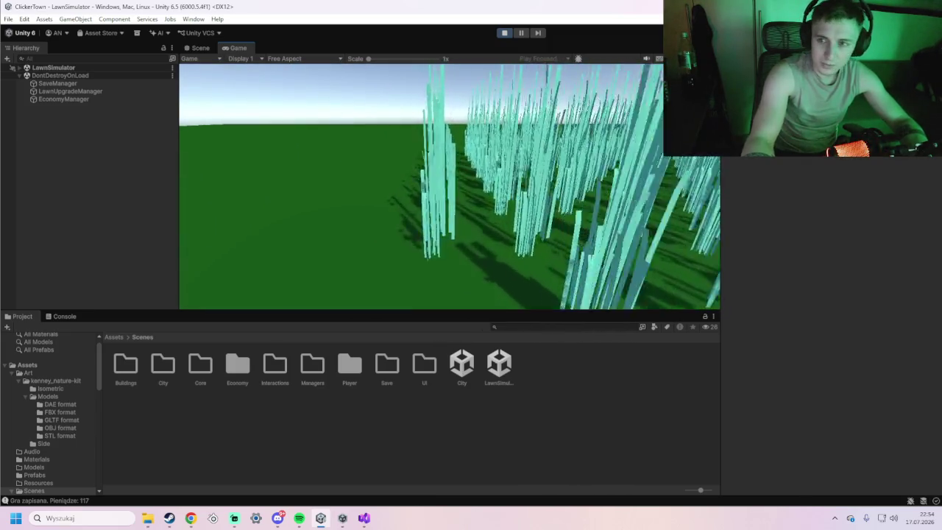
key("w")
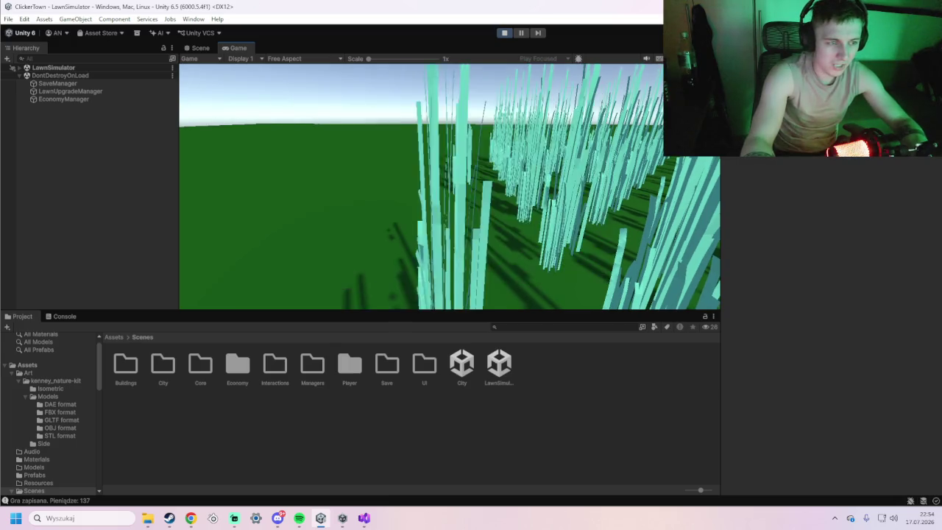
key("w")
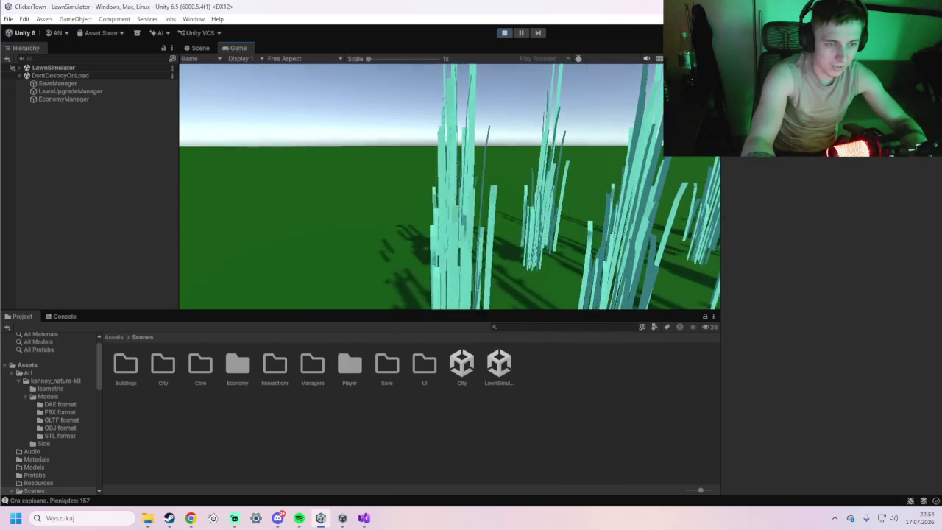
key("w")
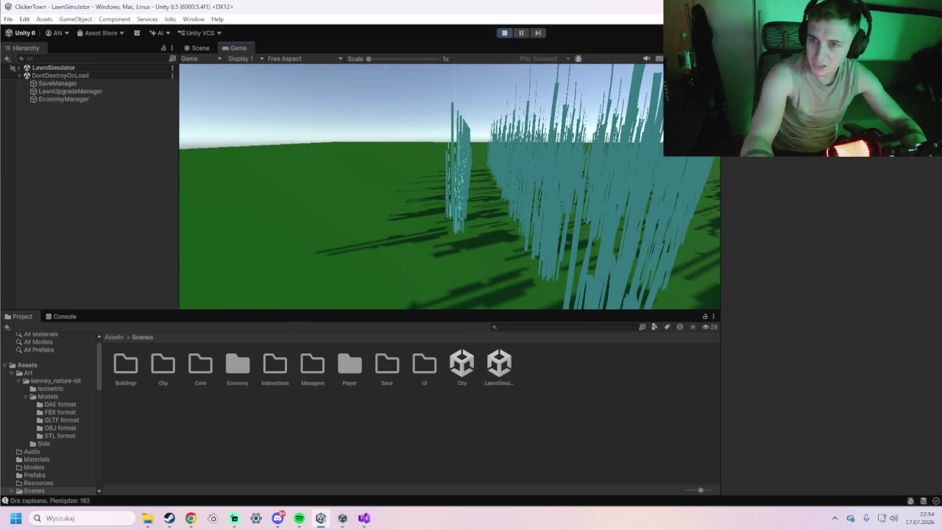
key("w")
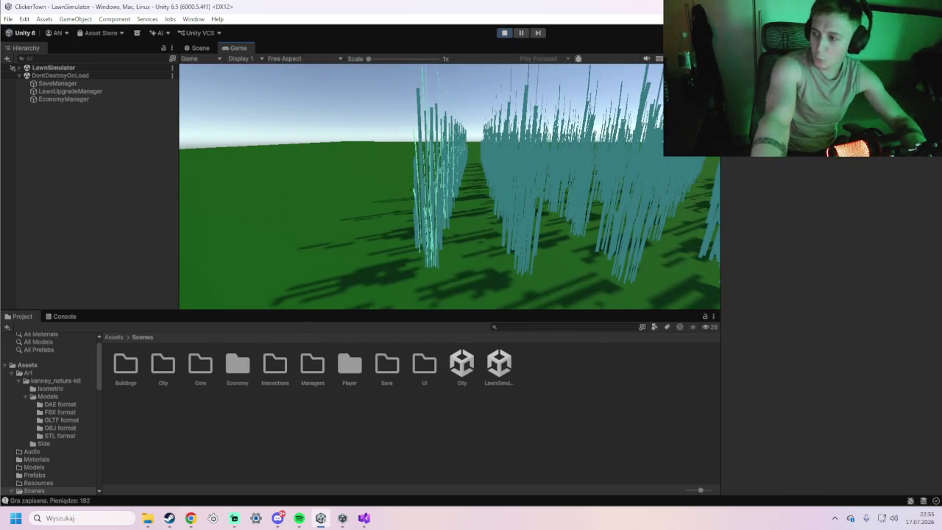
Buy the ZBIÓR upgrade and continue cutting grass to earn money
key("u")
key("u")
key("u")
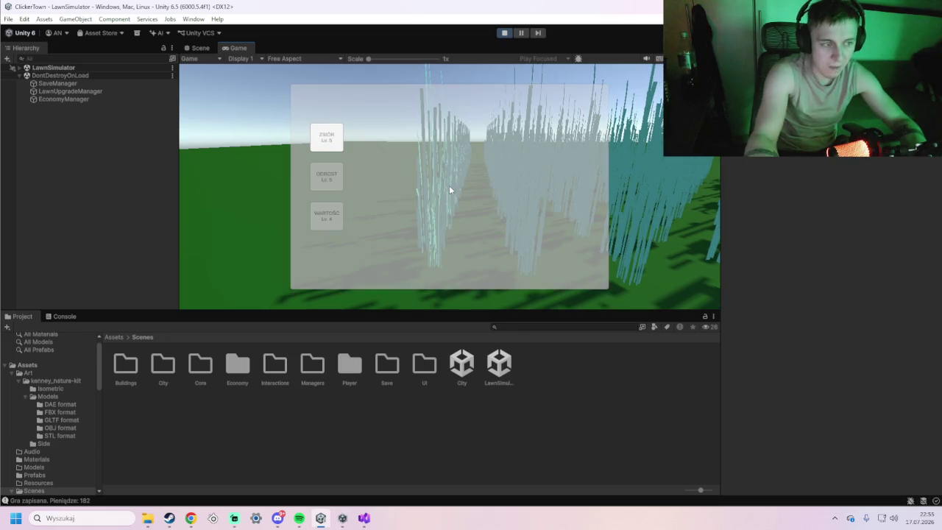
key("u")
key("w")
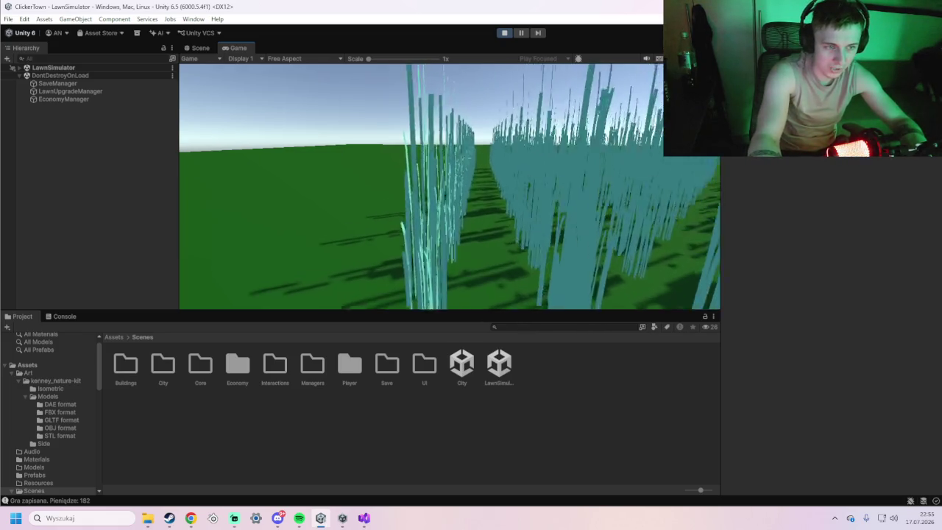
key("u")
left_click(334, 131)
key("u")
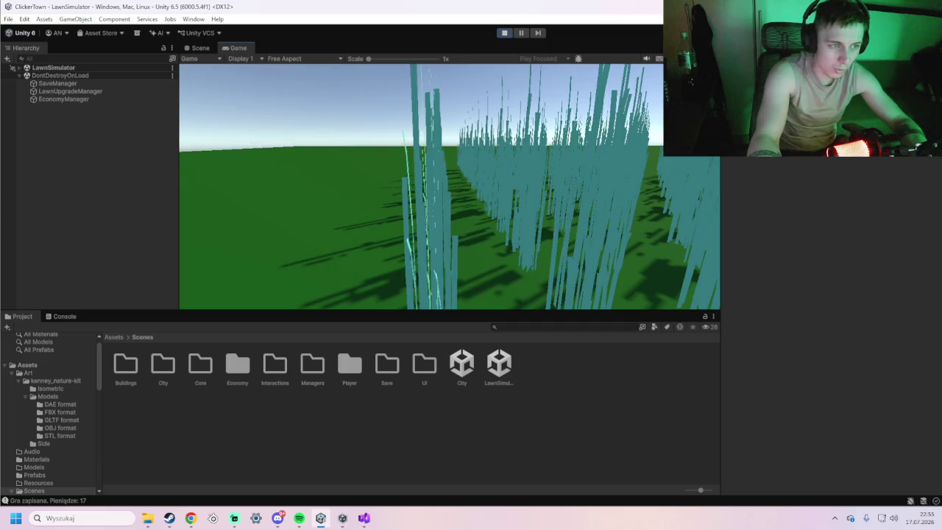
key("w")
key("w")
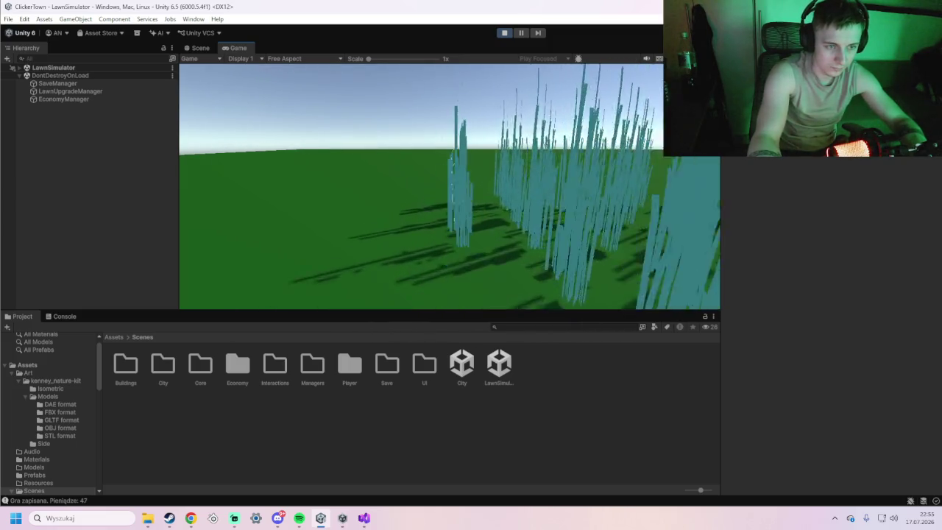
key("w")
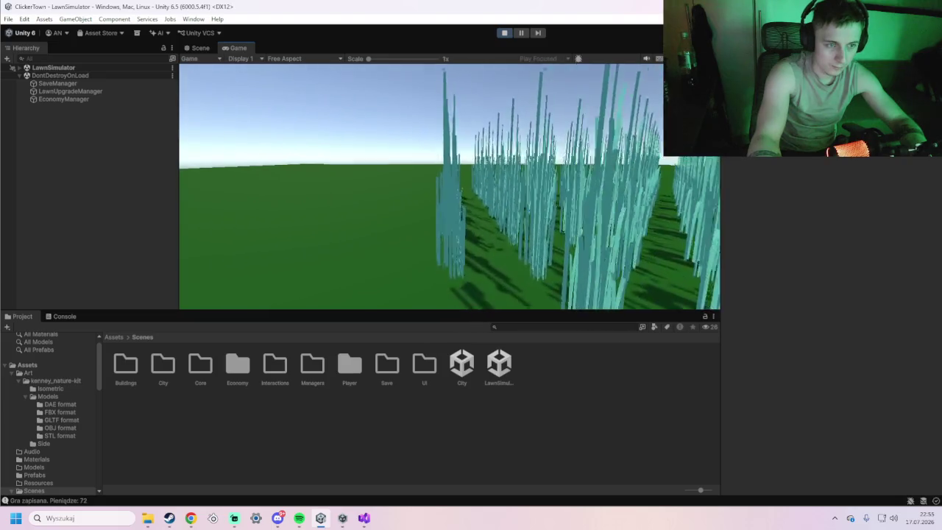
key("w")
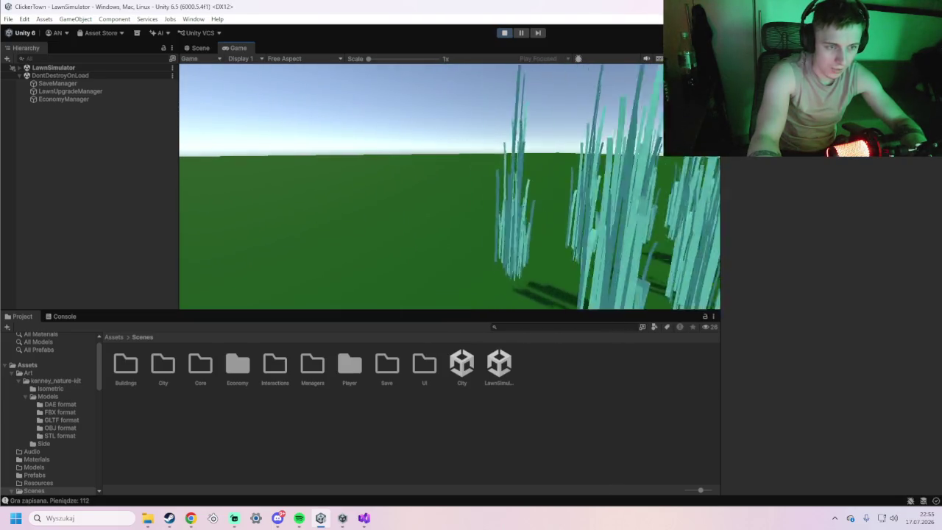
key("w")
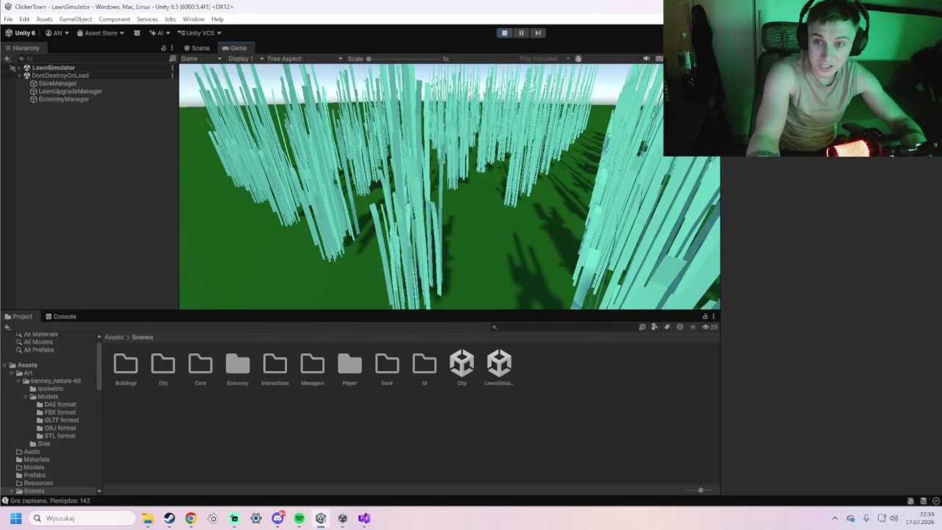
key("w")
key("w")
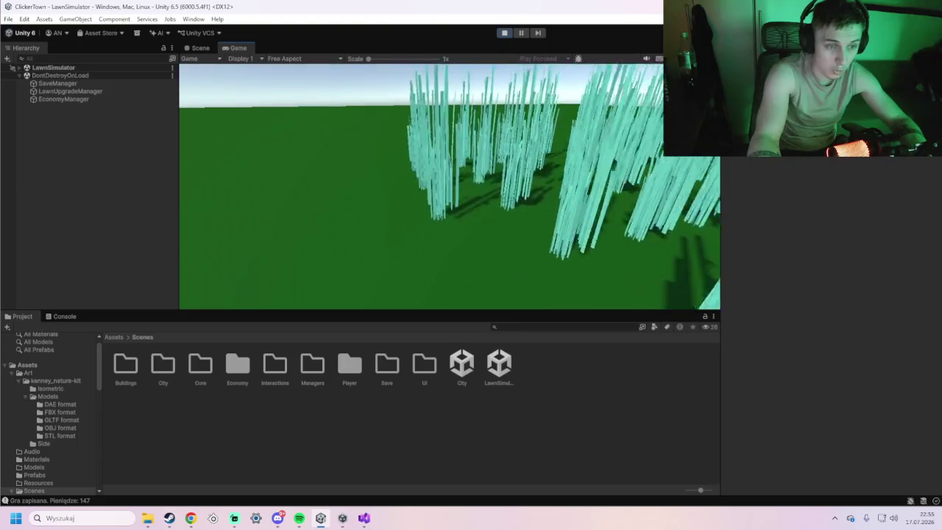
key("w")
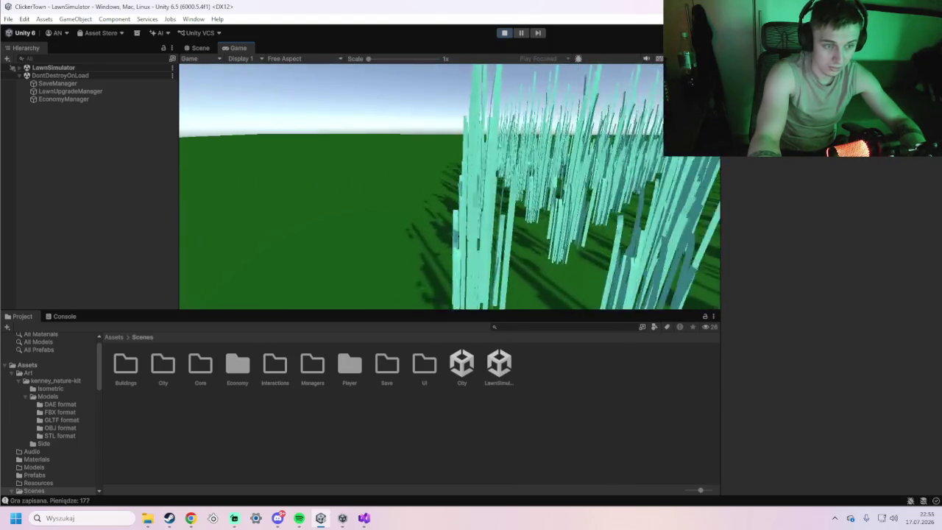
Check the upgrade panel once more, then leave the lawn and return to the City
key("Tab")
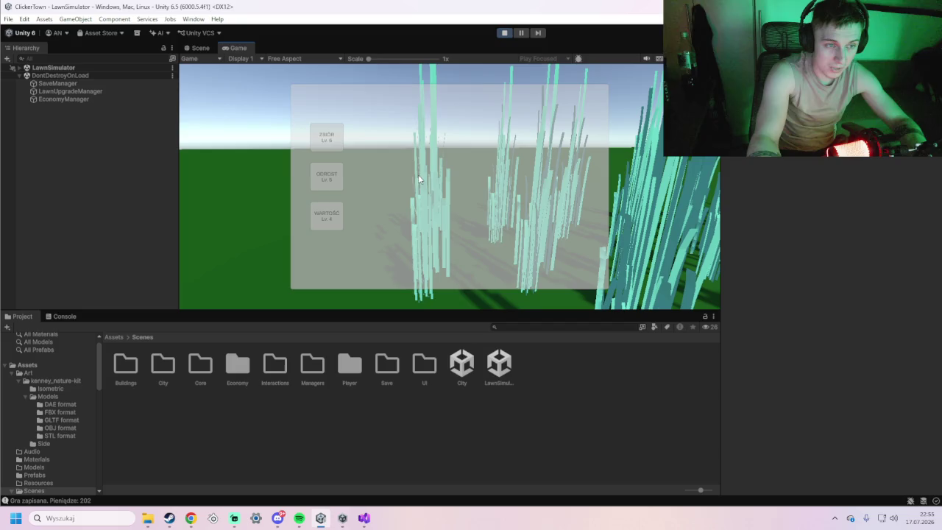
key("Tab")
key("w")
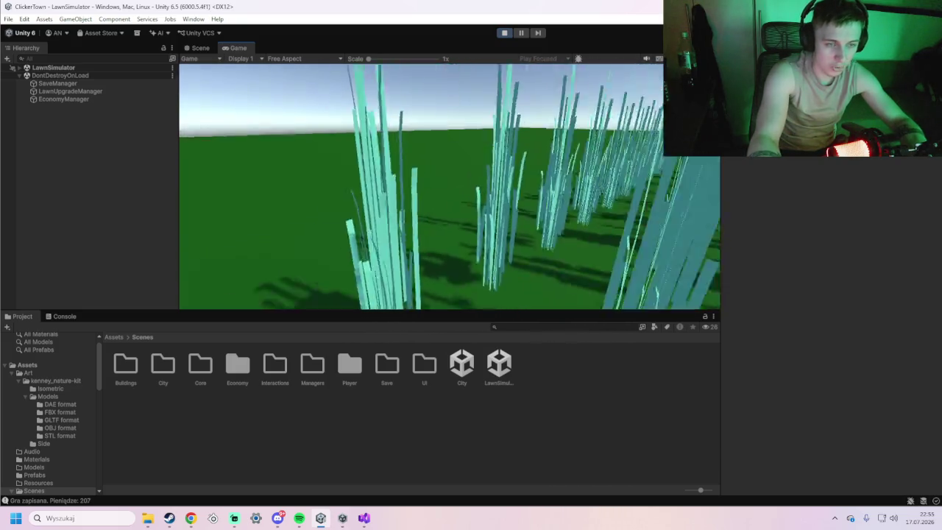
key("w")
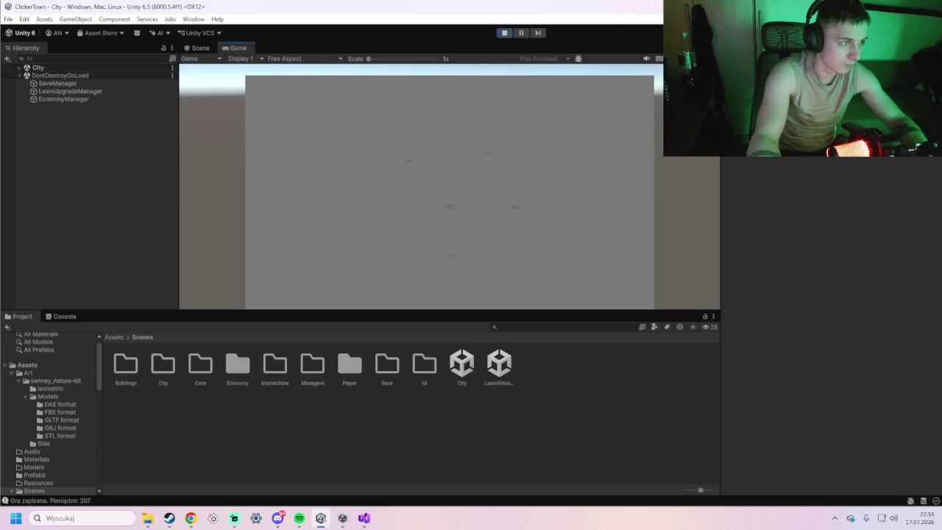
key("super+shift+s")
key("Escape")
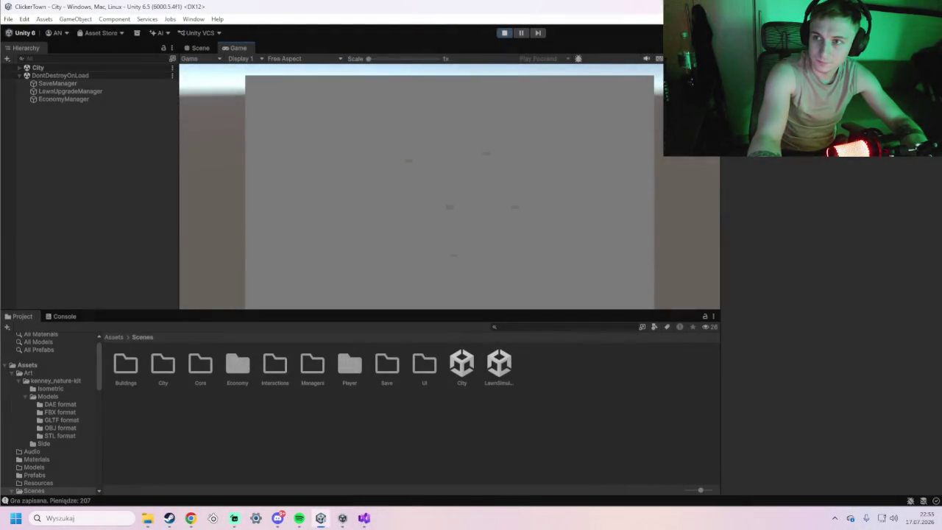